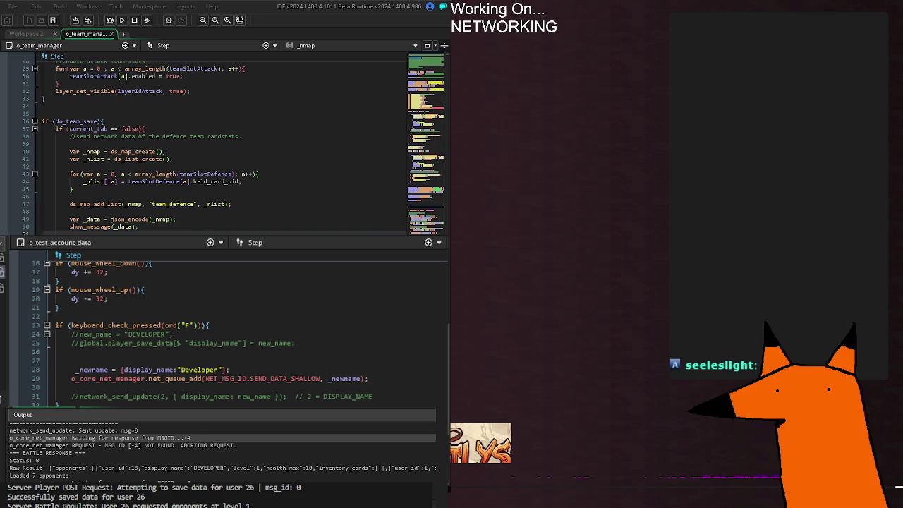
Step: Go to o_core_net_manager's Create event and its SEND_DATA payload message_id line
key(ctrl+Tab)
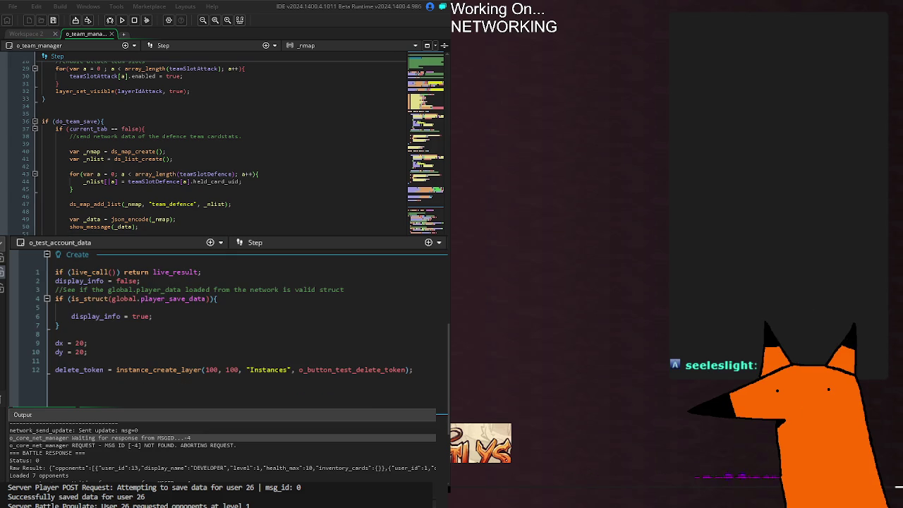
key(ctrl+Tab)
scroll(240, 332, down, 8)
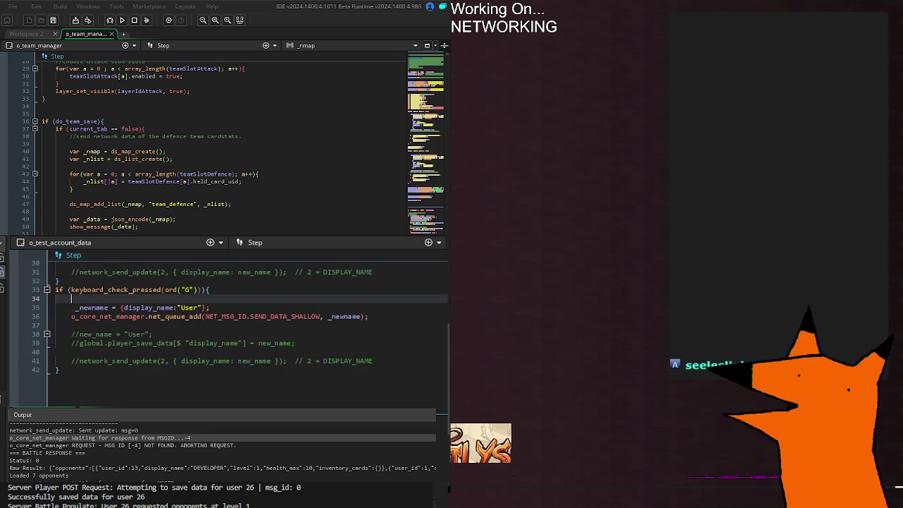
key(ctrl+Tab)
key(ctrl+Tab)
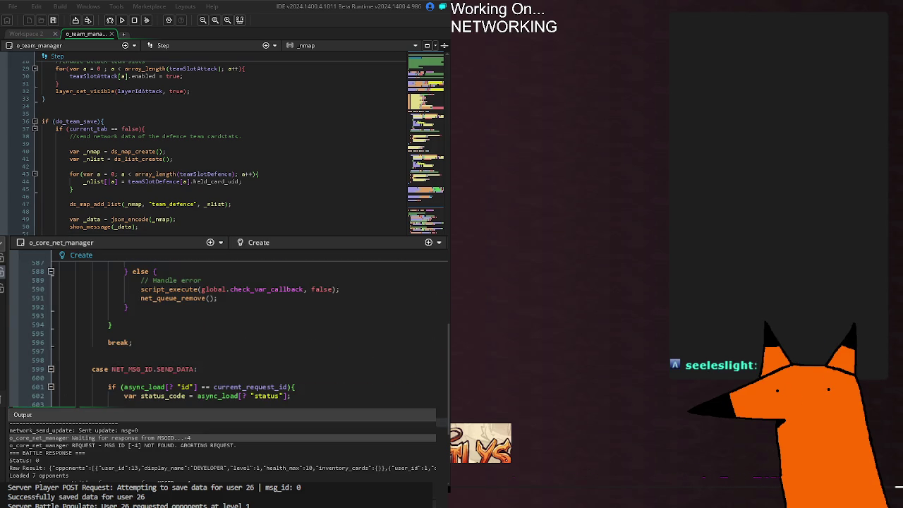
scroll(240, 332, up, 20)
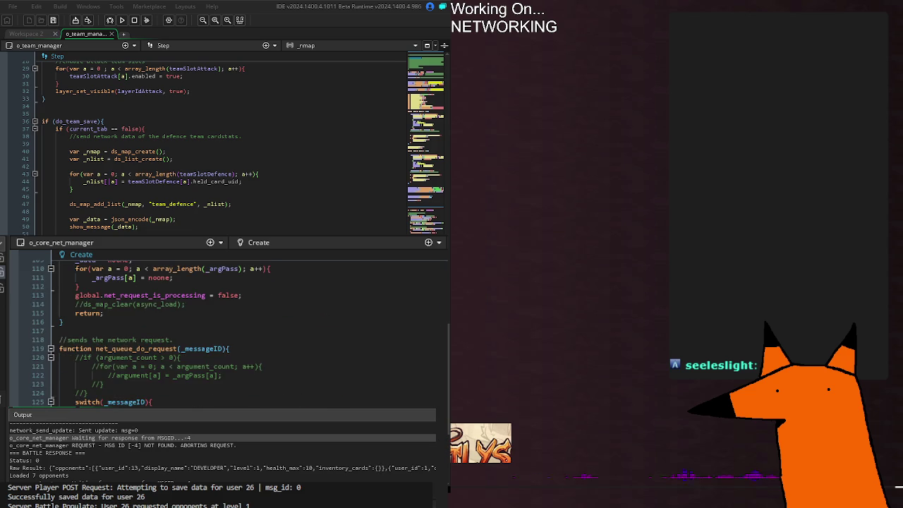
scroll(239, 331, down, 20)
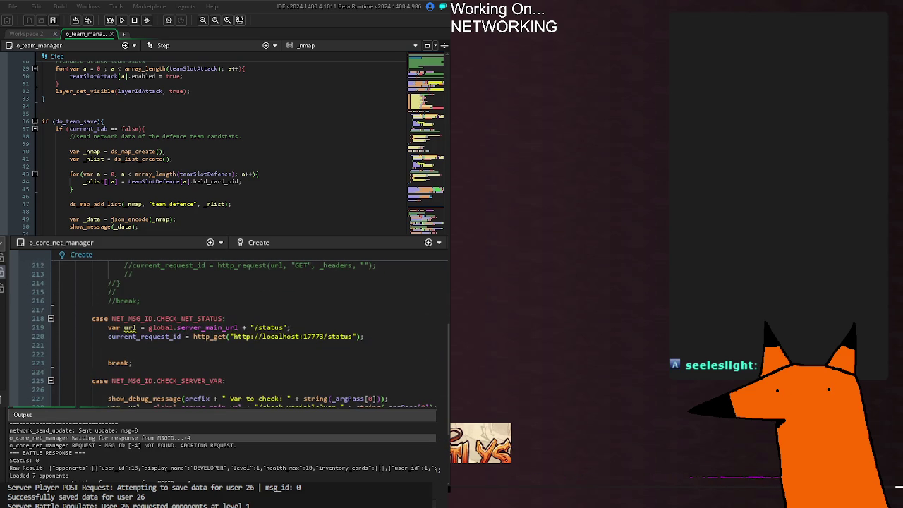
scroll(240, 332, down, 10)
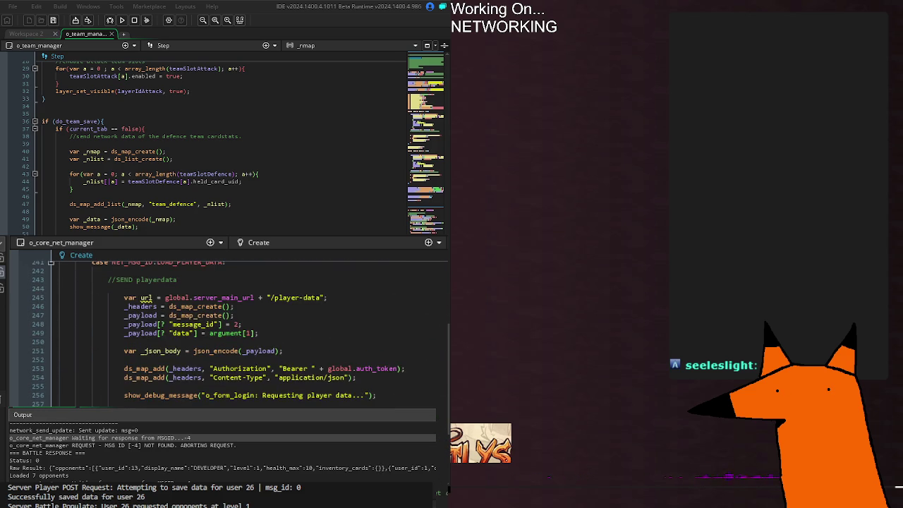
scroll(239, 332, down, 6)
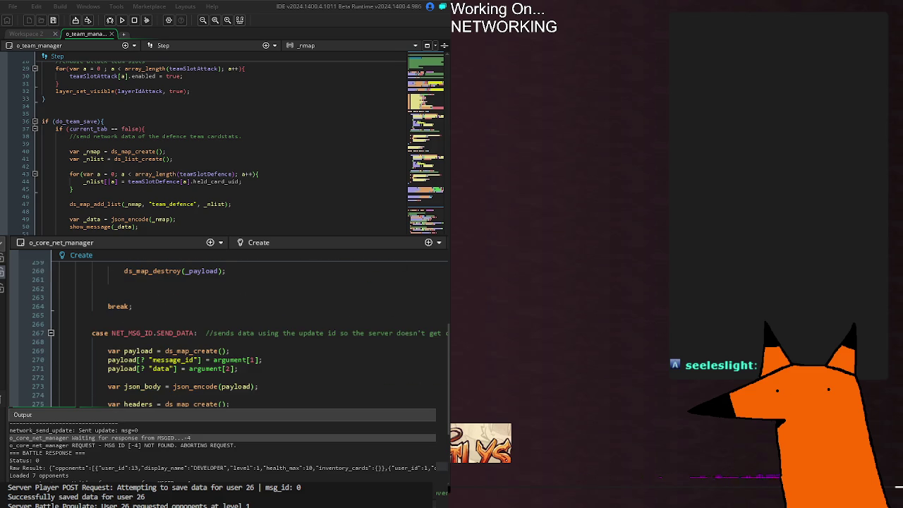
click(253, 360)
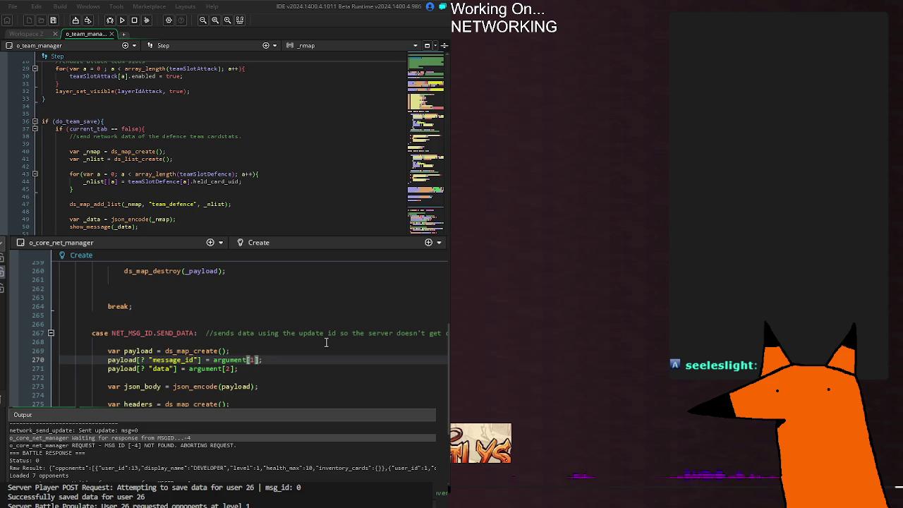
Step: After the message_id line, add show_message("MessageID: " + string(argument[1]))
click(284, 358)
text(show_)
text(mes)
key(Return)
text("MID"))
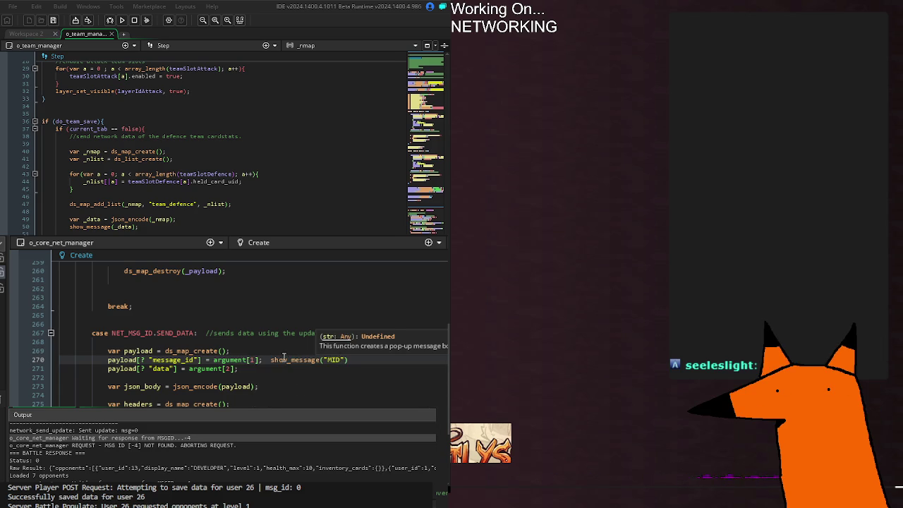
key(BackSpace)
text(essa)
text(geID)
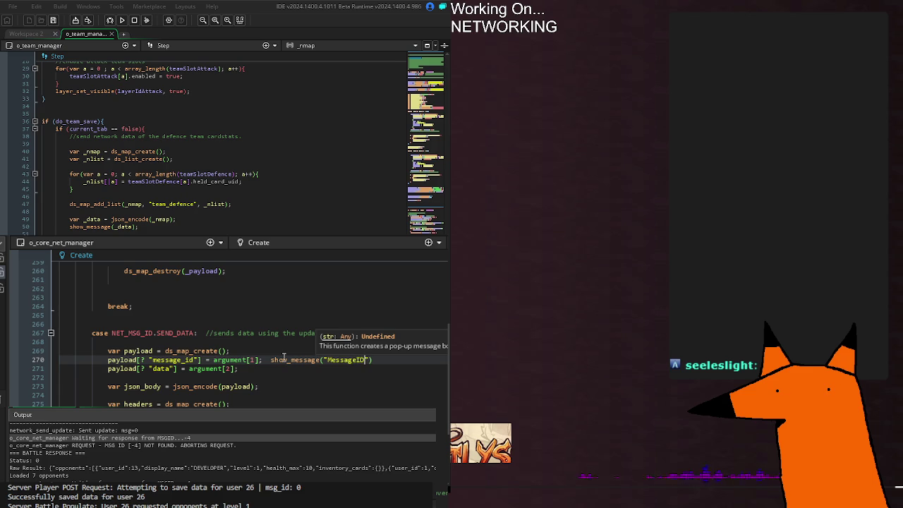
key(Right)
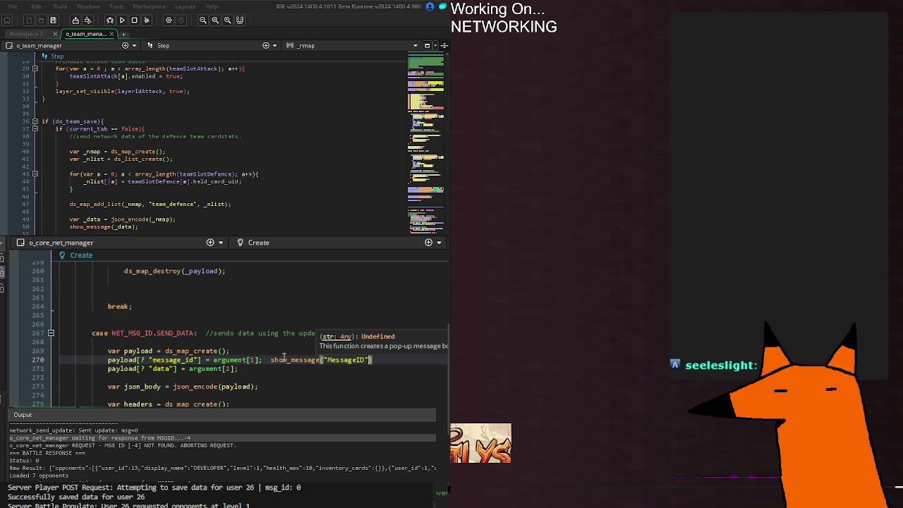
key(BackSpace)
text(: " + string()
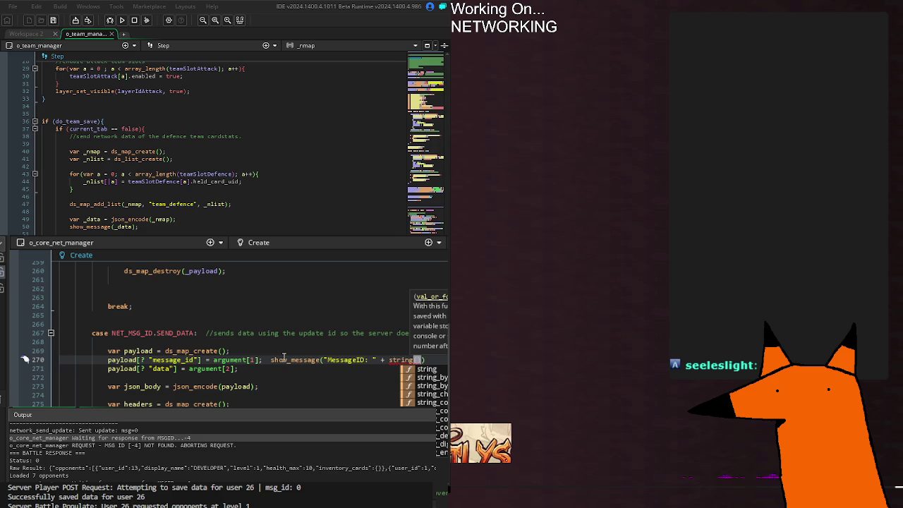
text(aru)
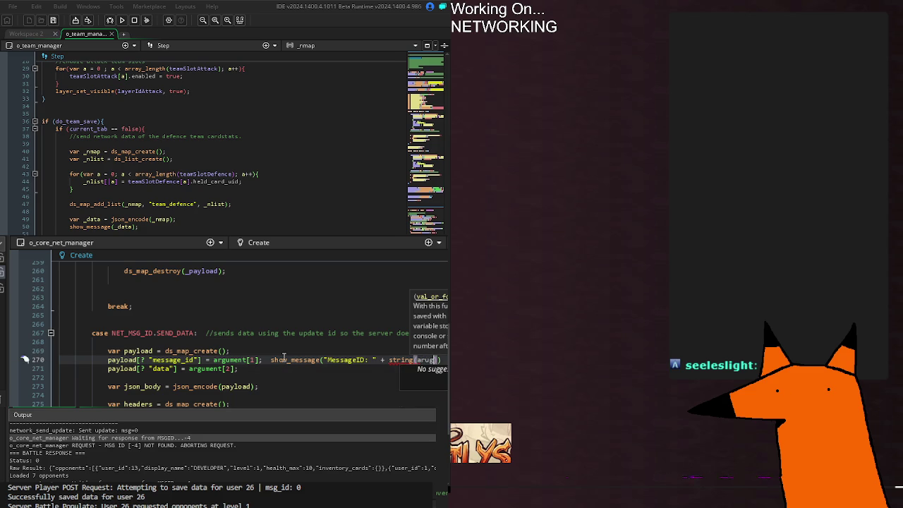
key(BackSpace)
text(gument)
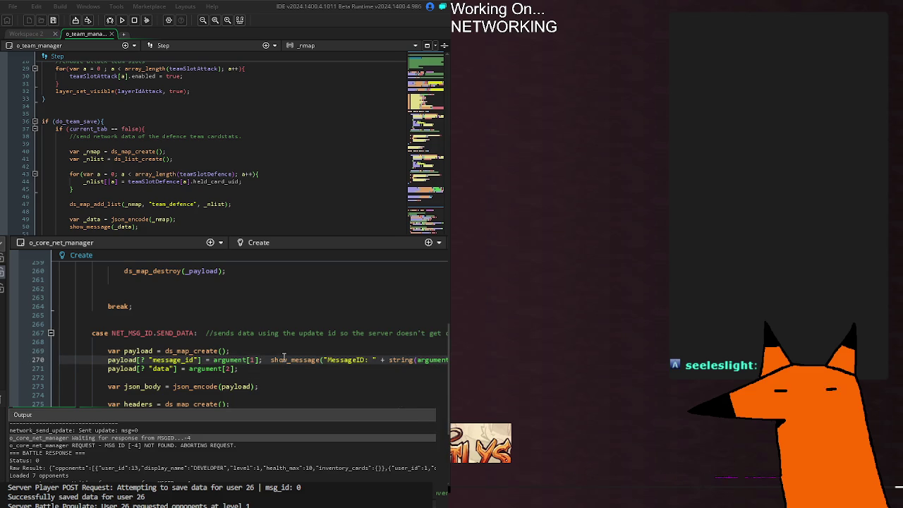
Step: After the data line, add show_message("MapData: " + string(argument[2])) and run the game
key(Down)
key(Tab)
key(Tab)
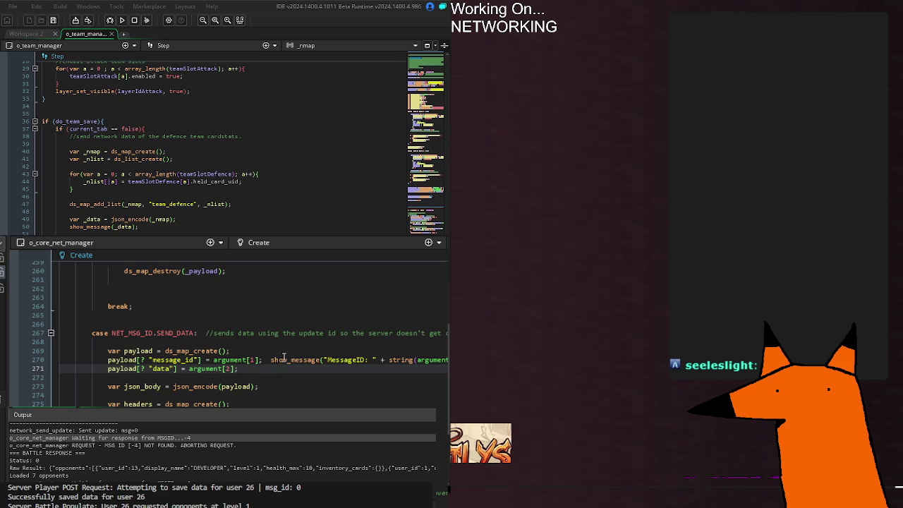
text(show_me)
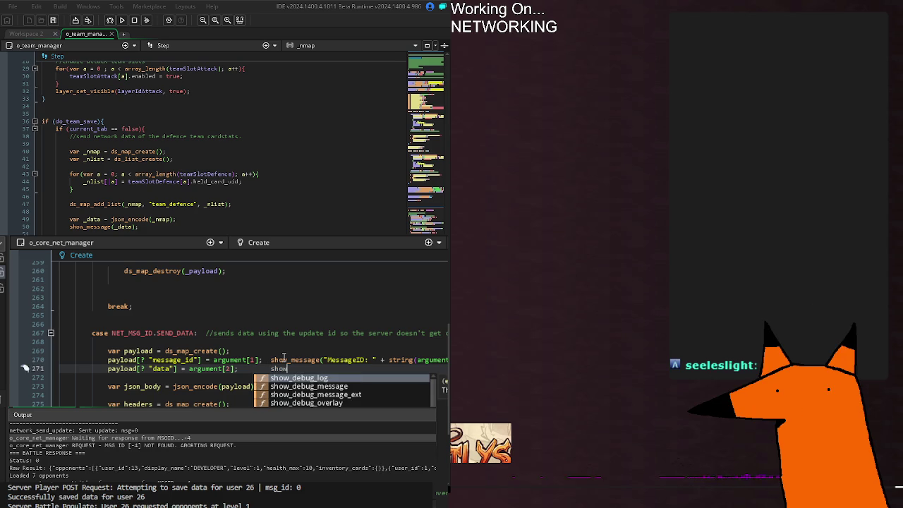
key(Return)
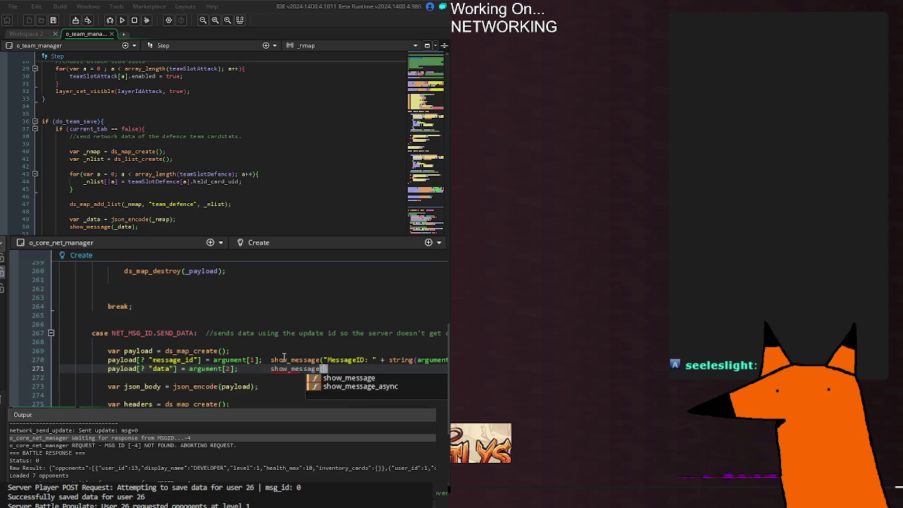
text(("MapD)
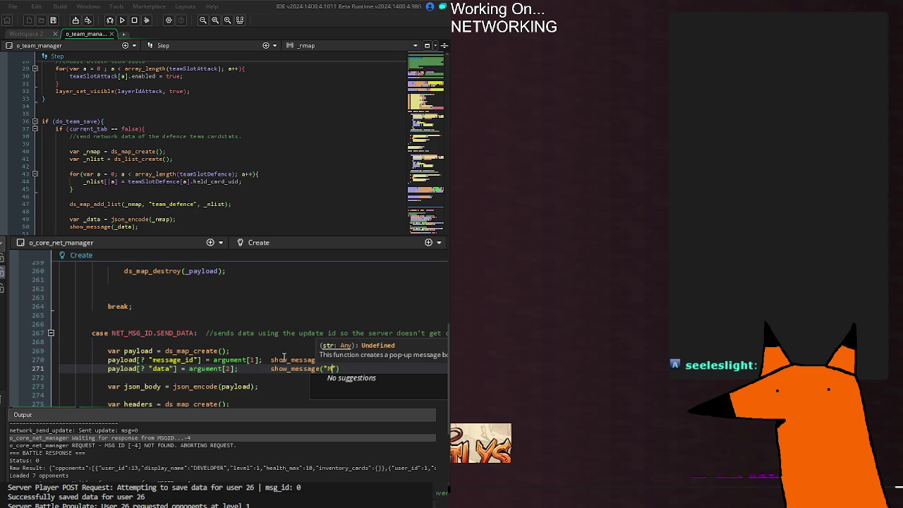
text(ata: " + s)
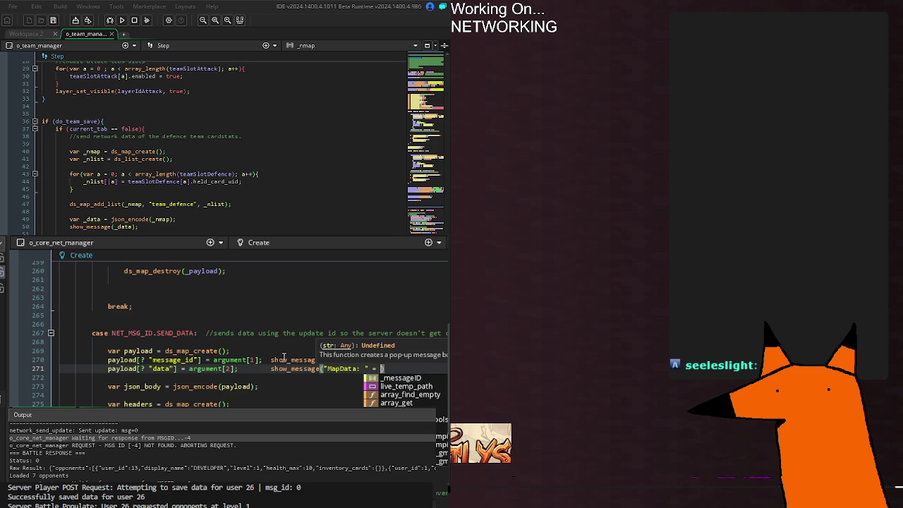
text(tring(ar)
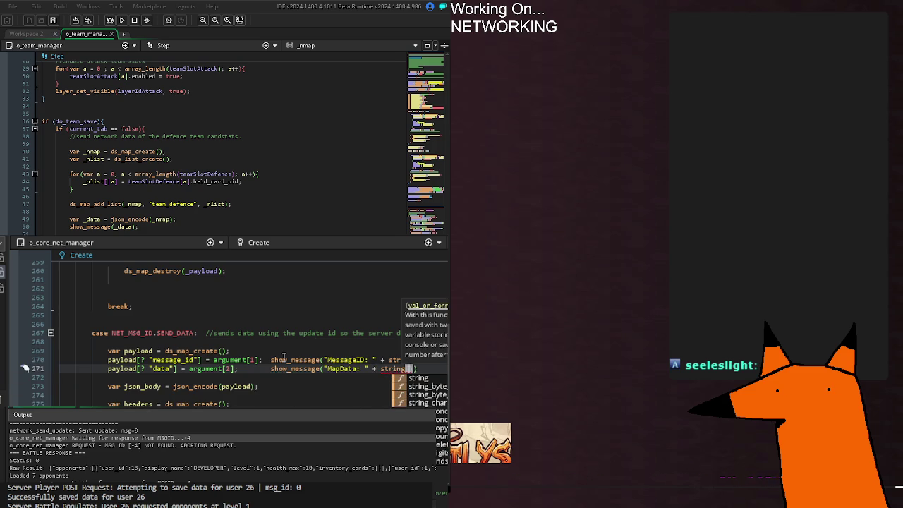
text(gument[)
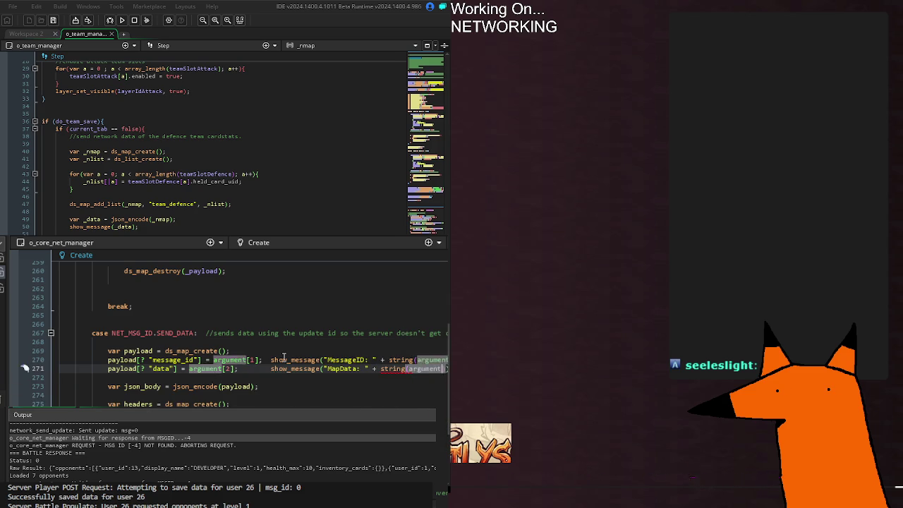
text(2)
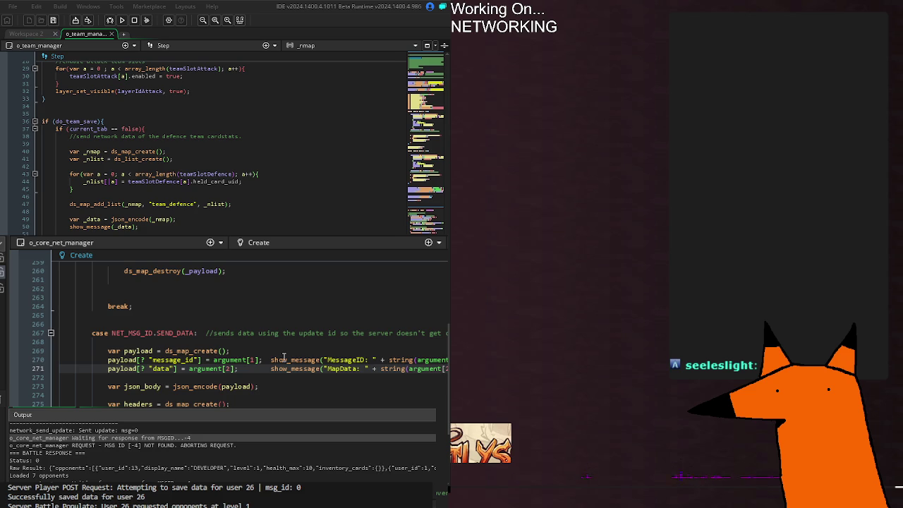
key(F5)
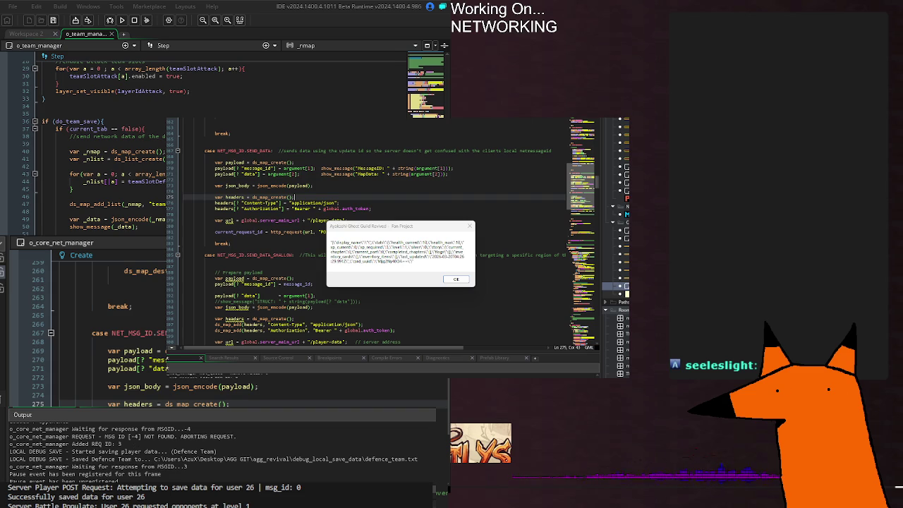
click(386, 386)
scroll(378, 386, up, 2)
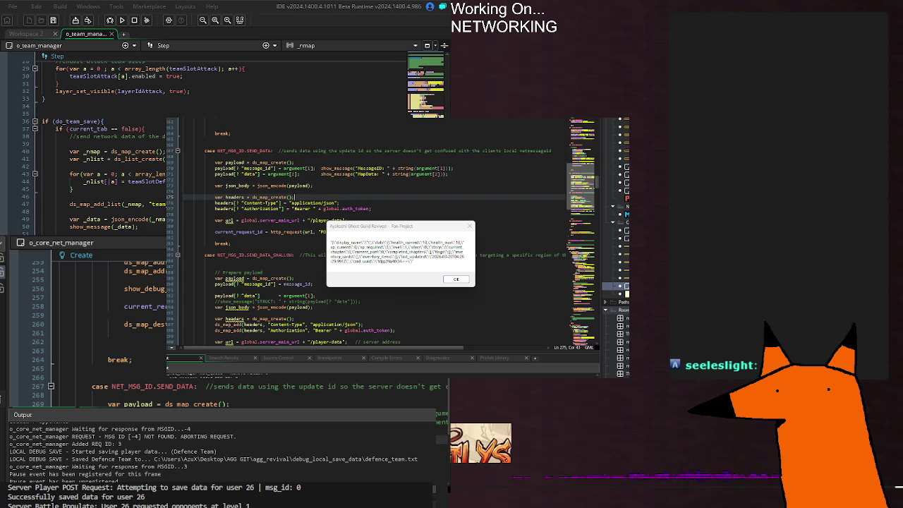
scroll(106, 318, down, 6)
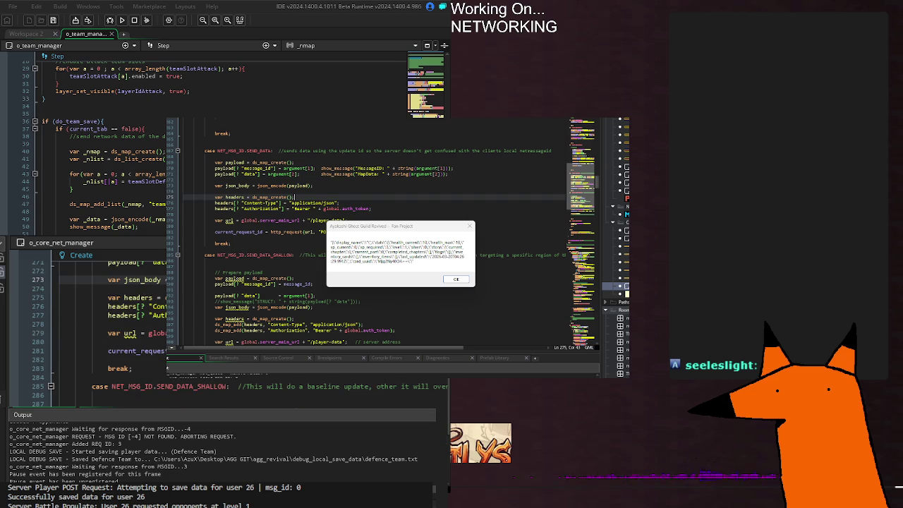
scroll(106, 317, up, 2)
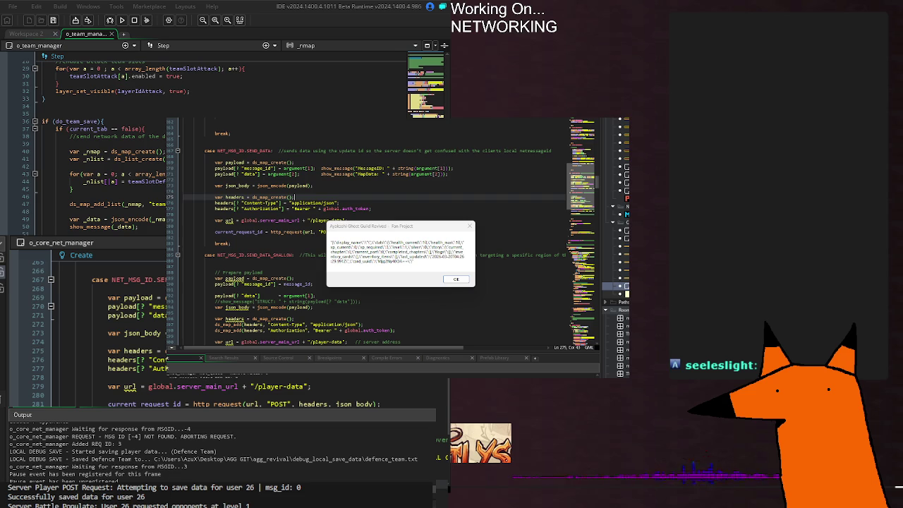
Step: Review the net manager's Create code, then close the running game and its message box with Alt+F4
scroll(106, 332, down, 4)
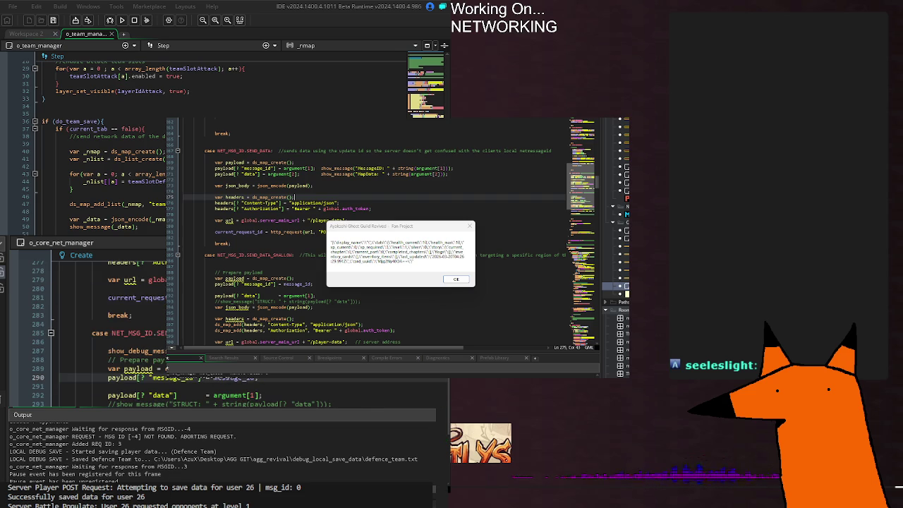
scroll(106, 332, up, 8)
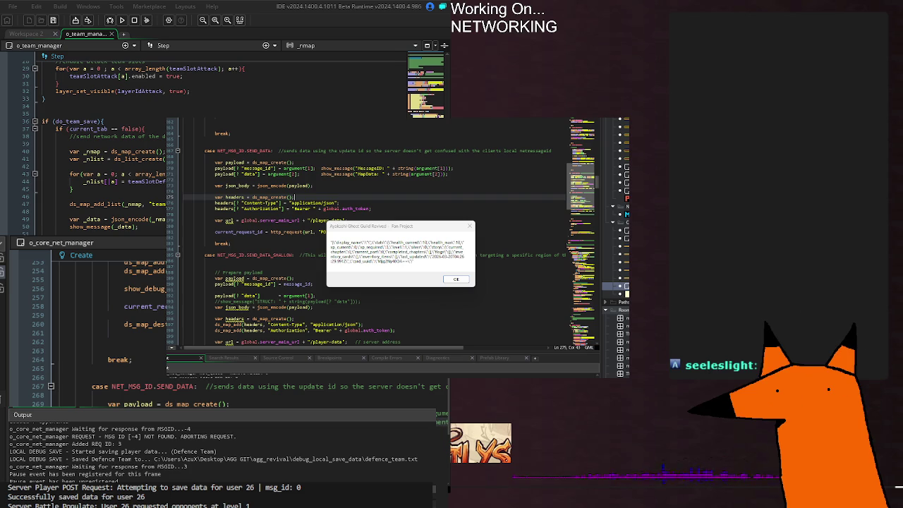
scroll(92, 325, down, 2)
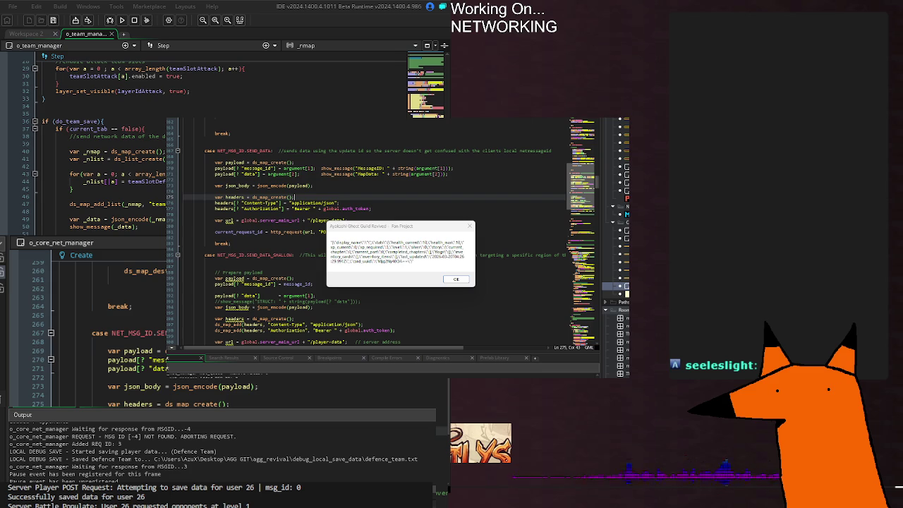
scroll(106, 324, down, 10)
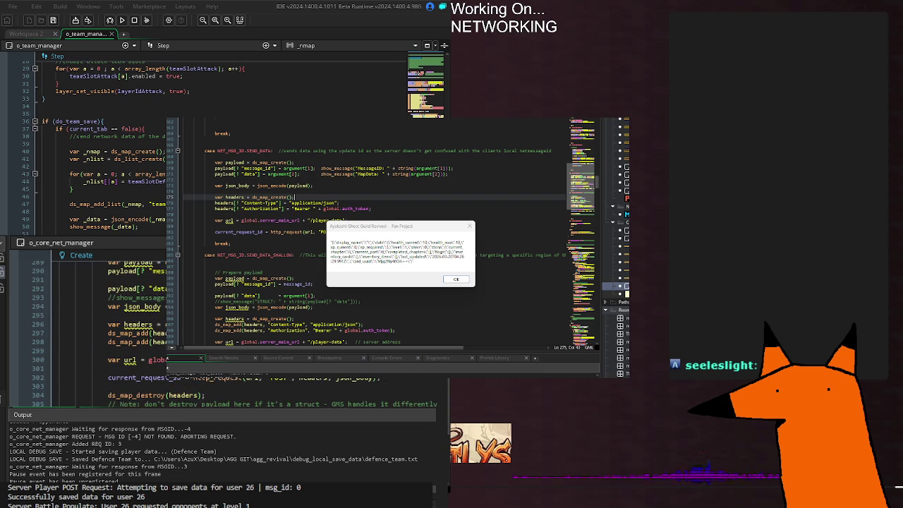
scroll(212, 324, down, 5)
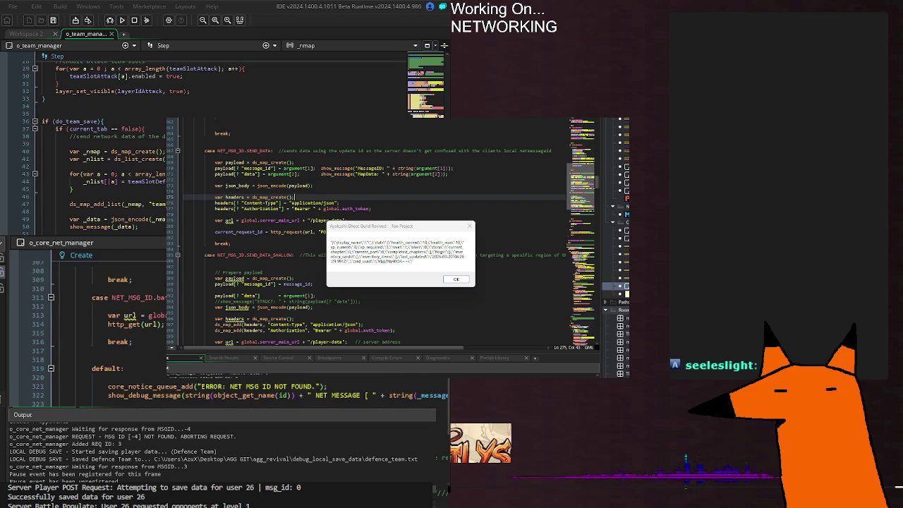
scroll(212, 324, up, 5)
scroll(167, 367, up, 8)
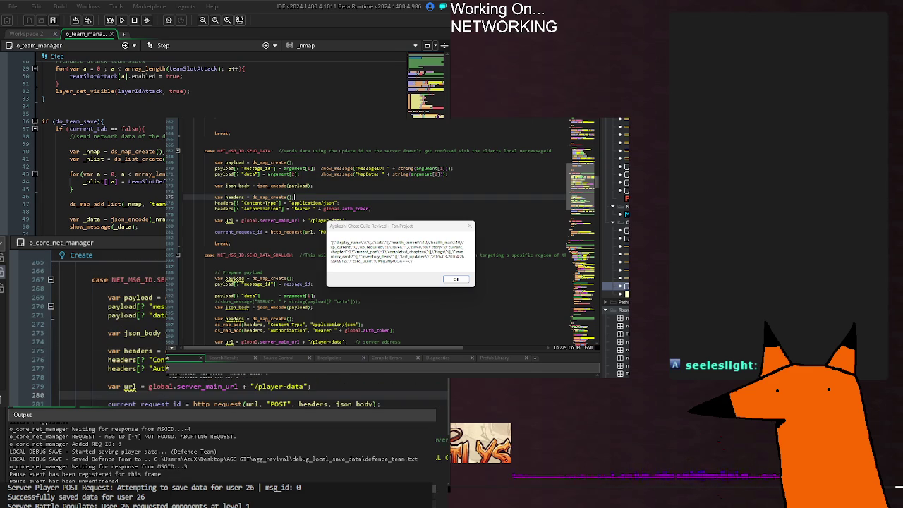
key(alt+F4)
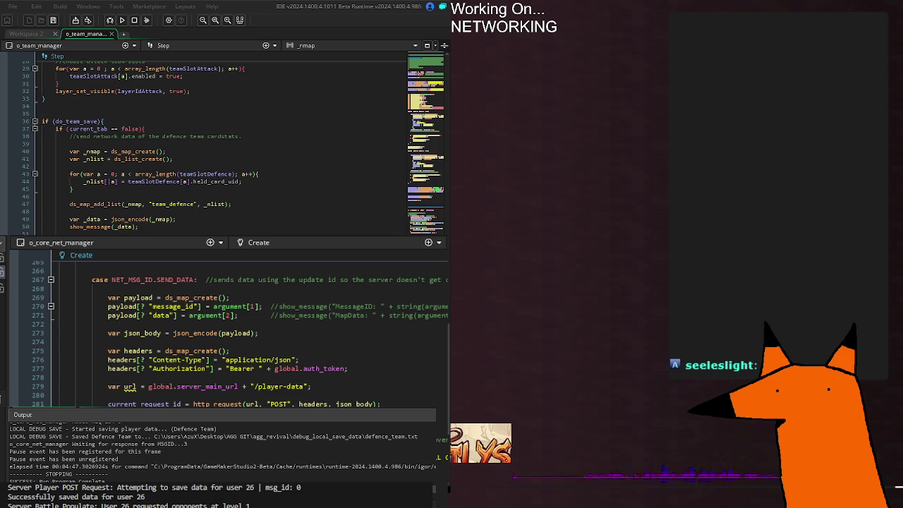
scroll(226, 332, up, 4)
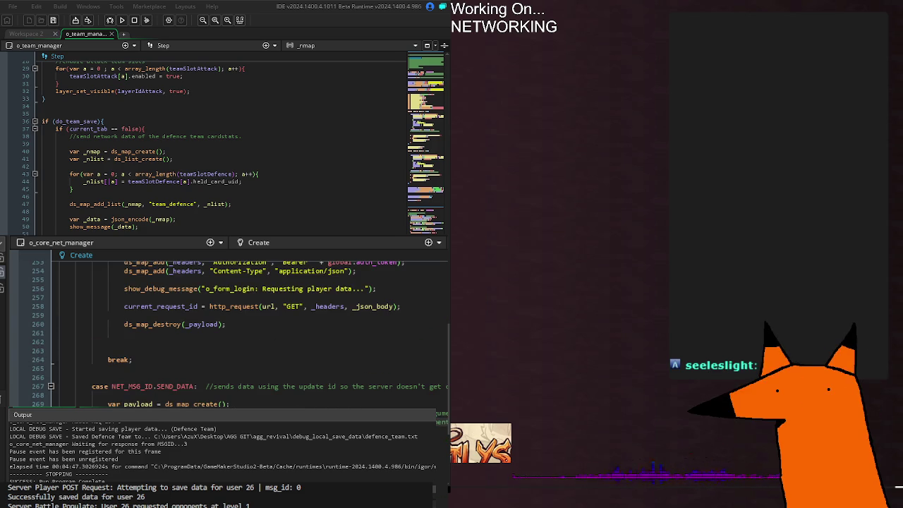
click(142, 182)
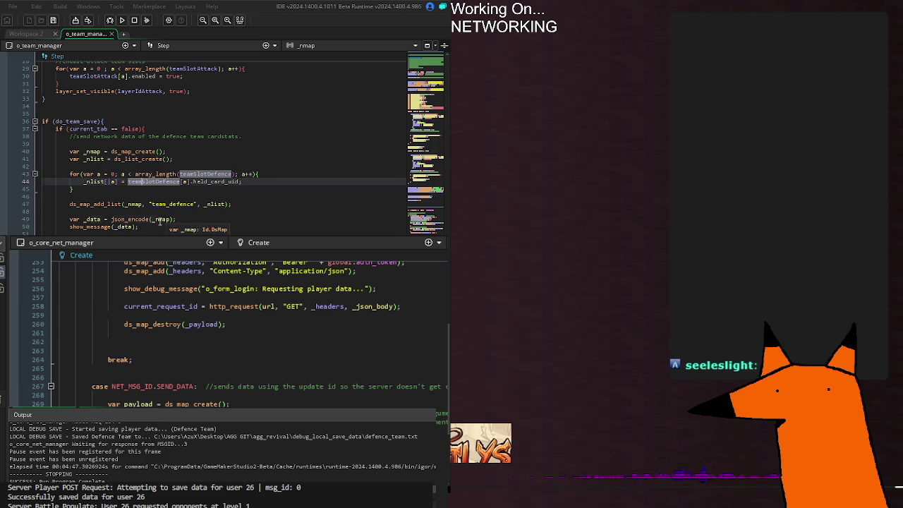
click(228, 219)
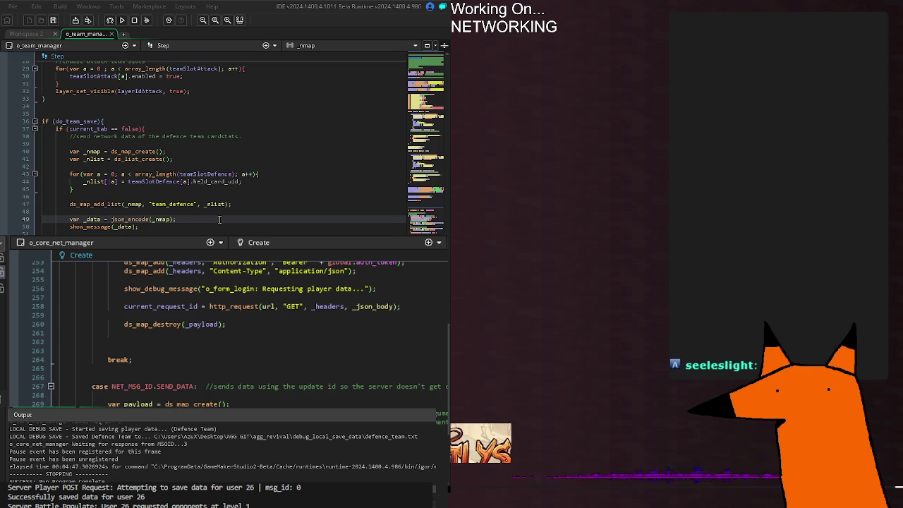
mouse_move(132, 203)
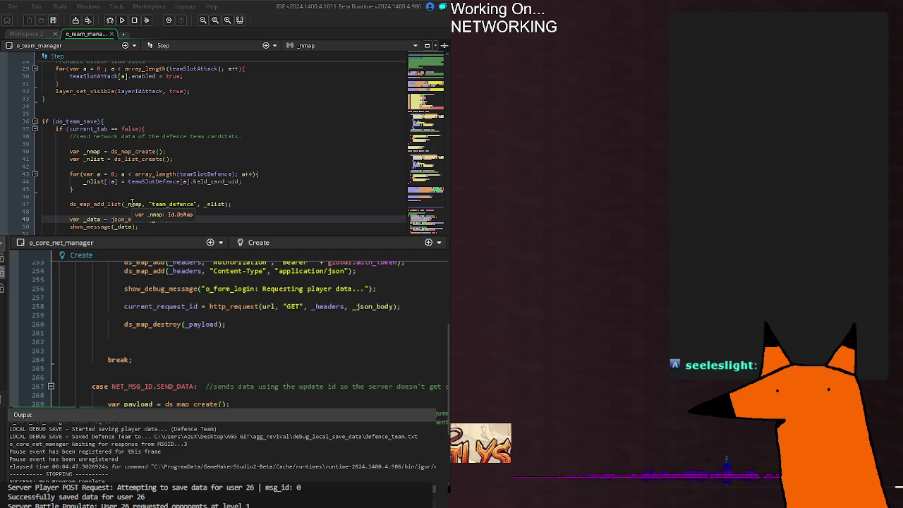
text(ncode(_nmap);)
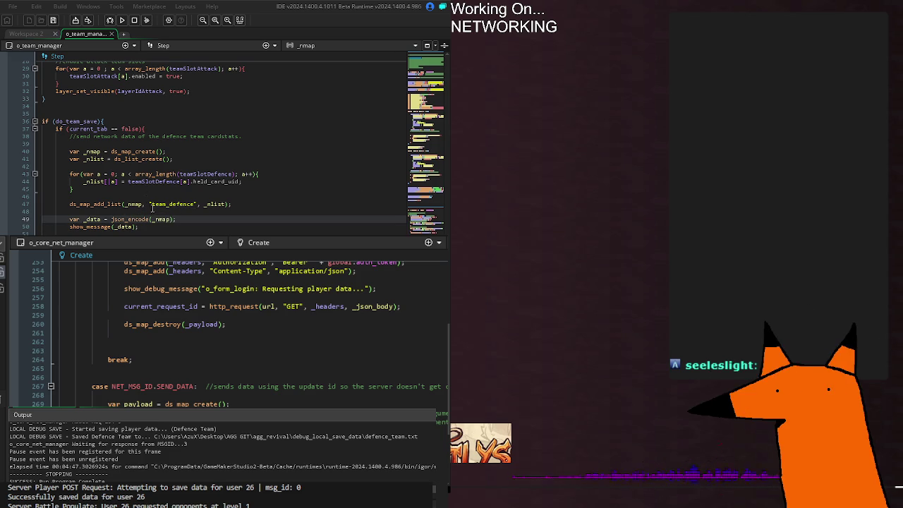
click(161, 213)
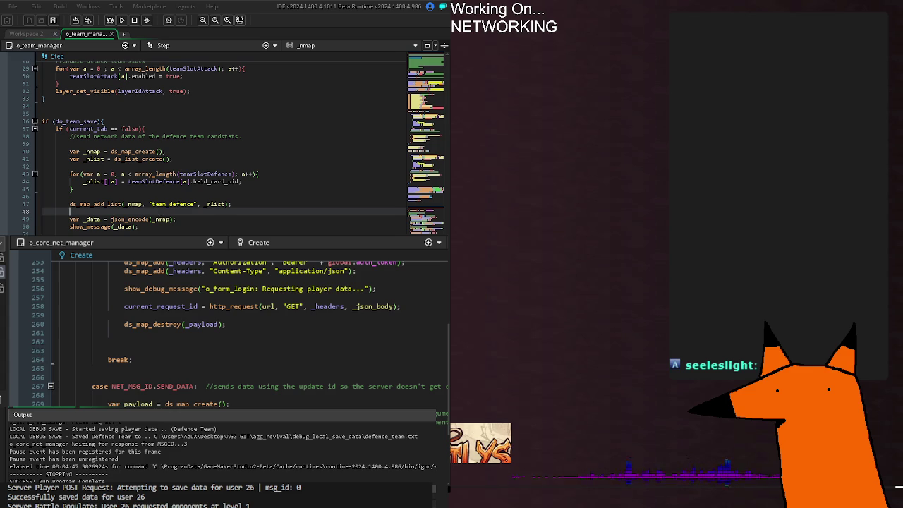
drag(84, 181, 118, 183)
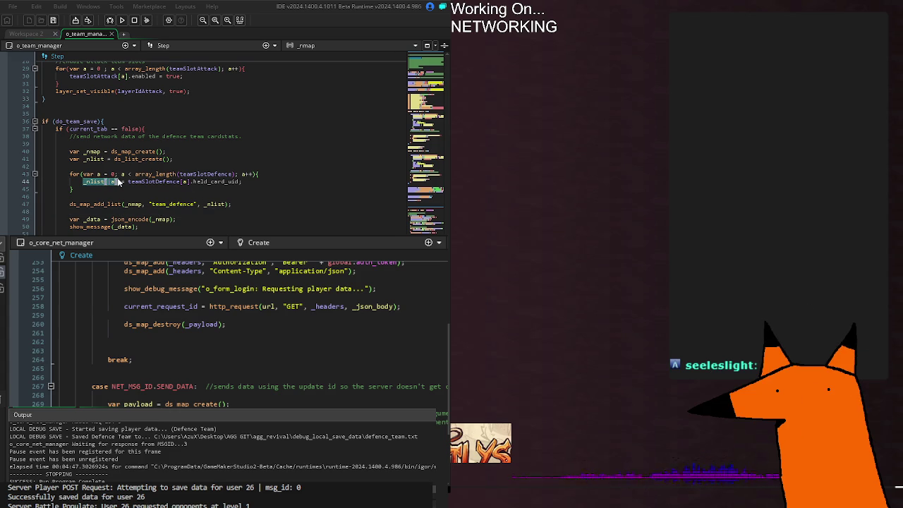
click(248, 197)
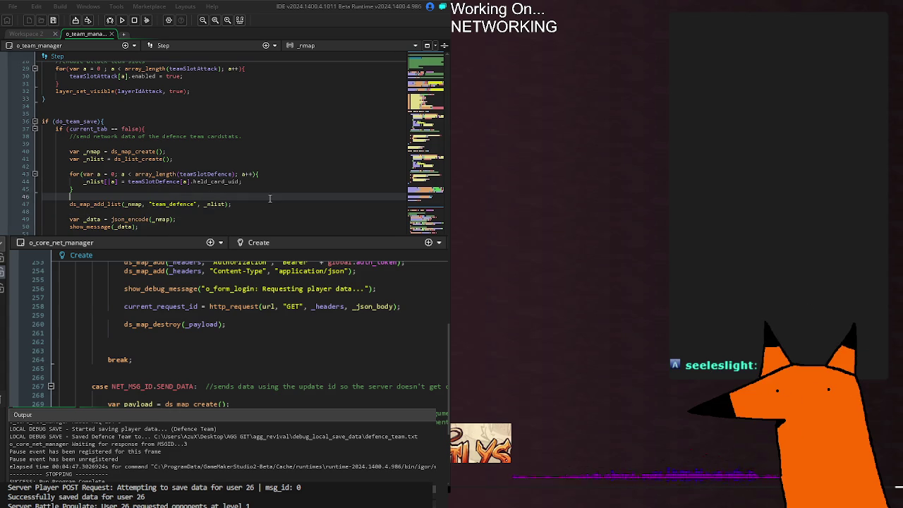
key(Tab)
key(Tab)
click(92, 219)
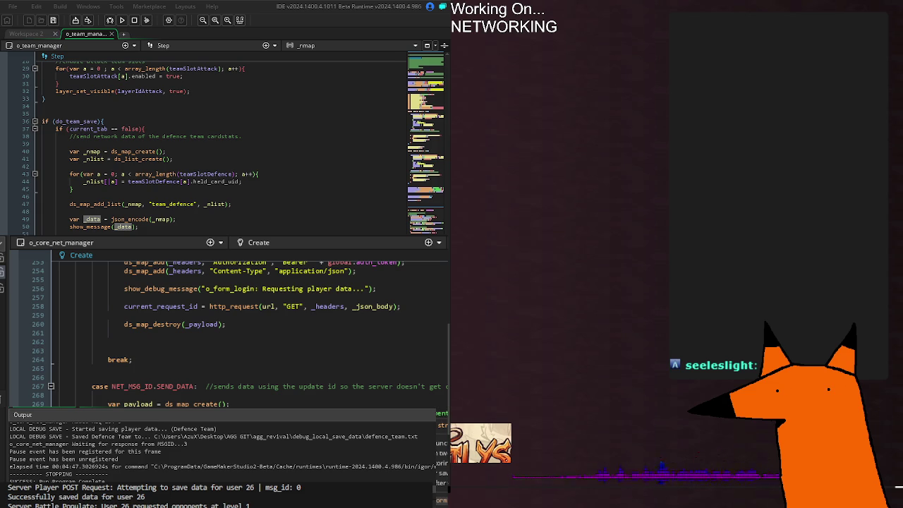
key(F5)
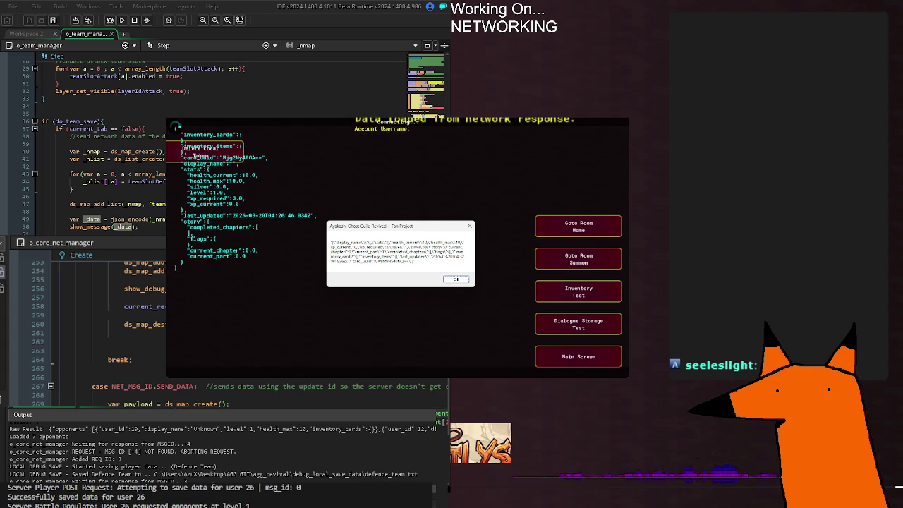
Step: Bring the code editor back in front of the game and place the caret at the end of line 269
click(395, 406)
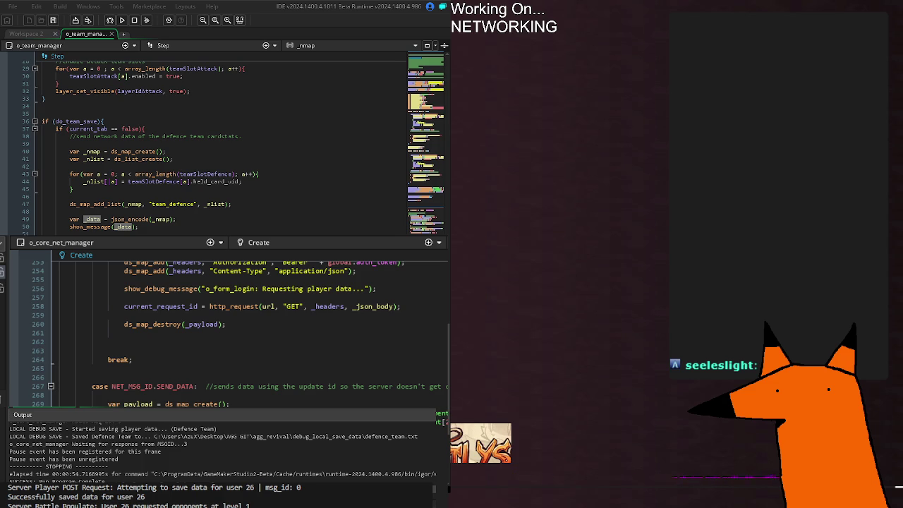
click(231, 404)
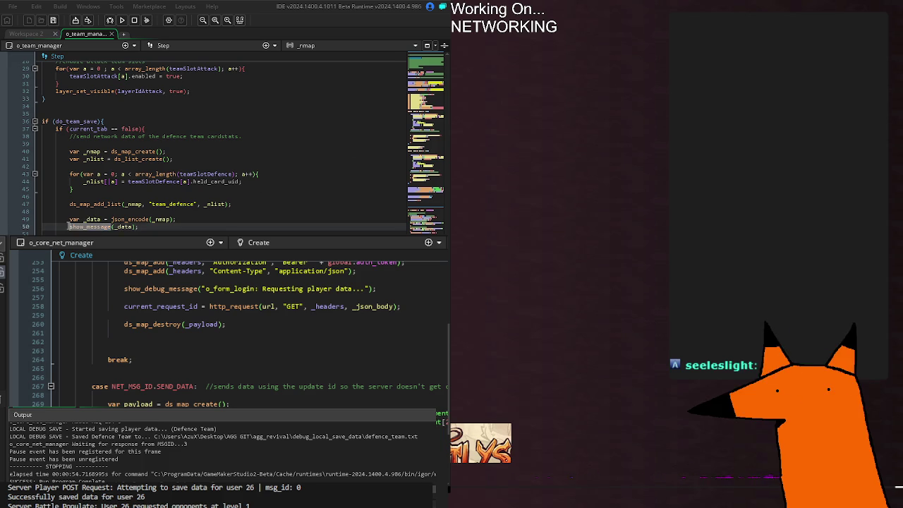
Step: Comment out the line 50 show_message call and check the _data usage on lines 47–49
key(ctrl+k)
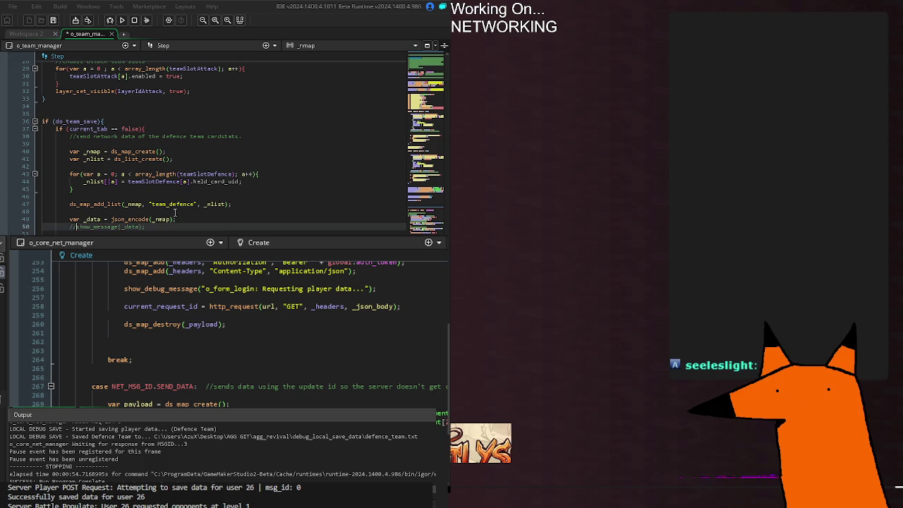
click(85, 219)
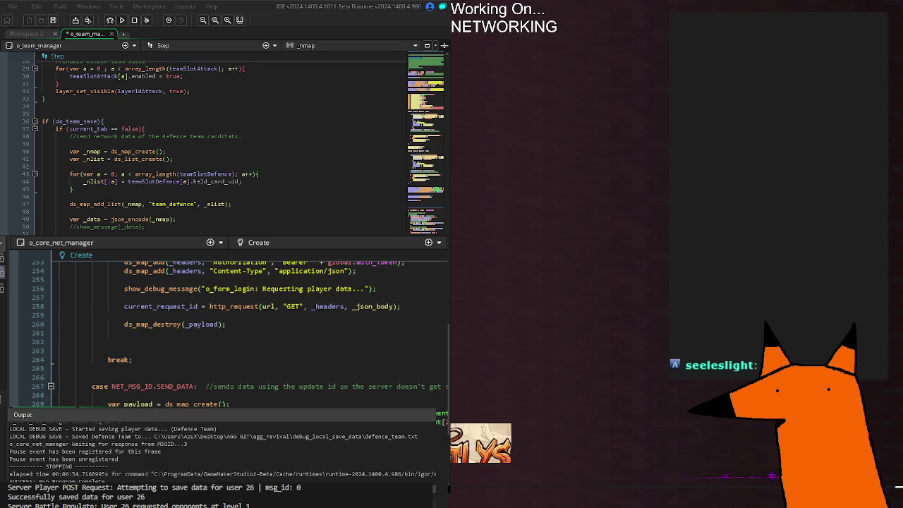
scroll(219, 148, right, 1)
scroll(295, 233, right, 4)
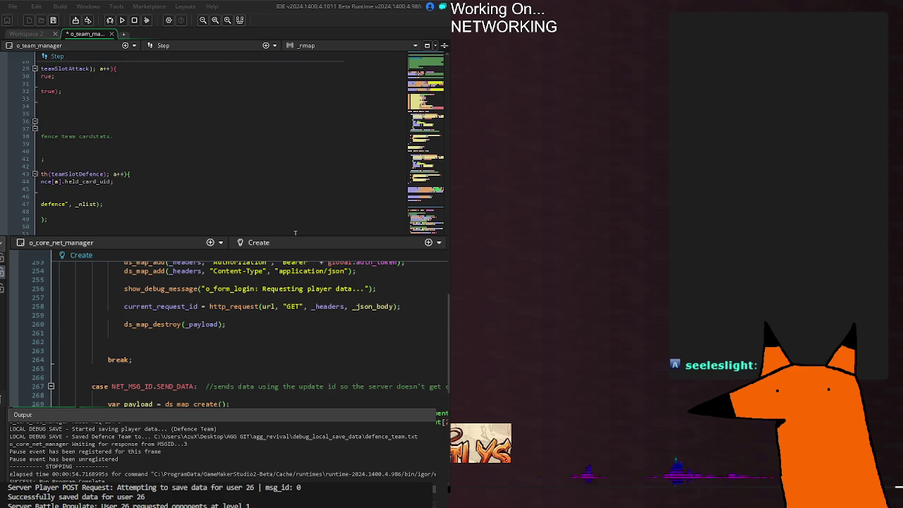
click(52, 204)
key(Home)
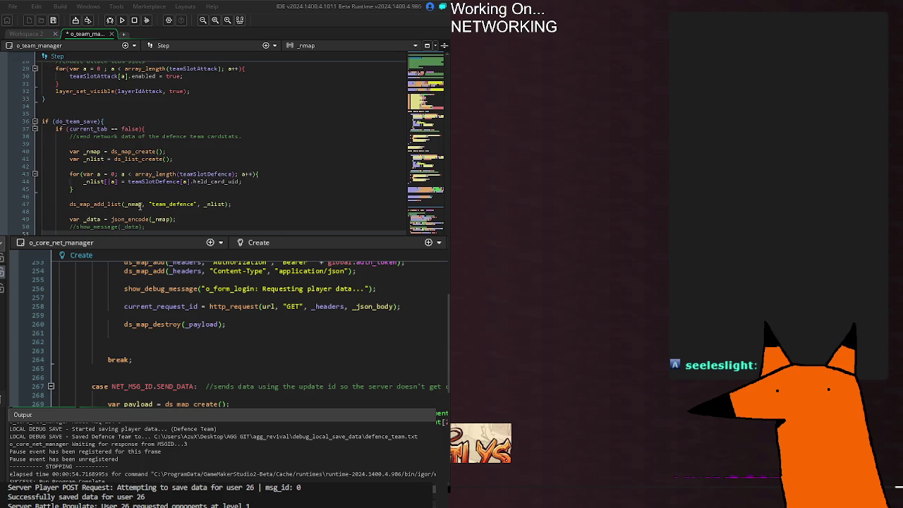
Step: Check the _nlist and _nmap uses, save the o_team_manager Step code, and rerun the game
click(103, 182)
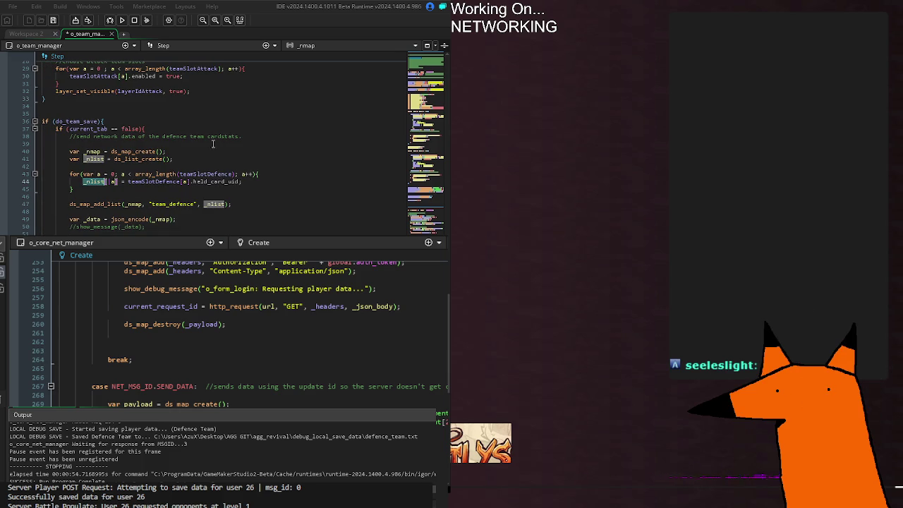
mouse_move(129, 204)
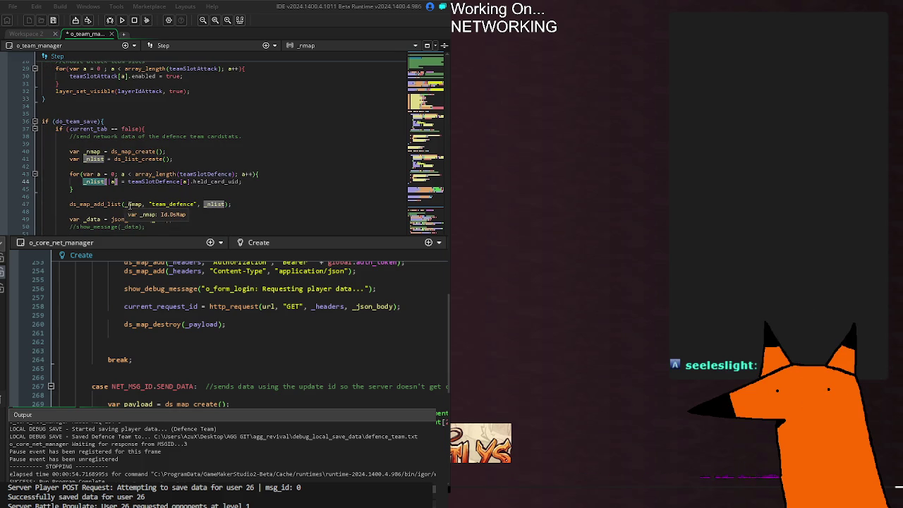
click(131, 205)
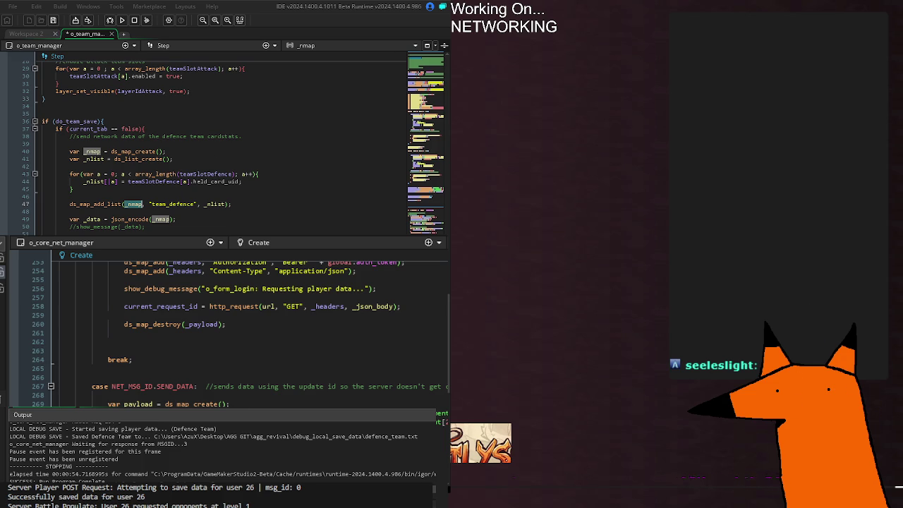
scroll(306, 217, right, 3)
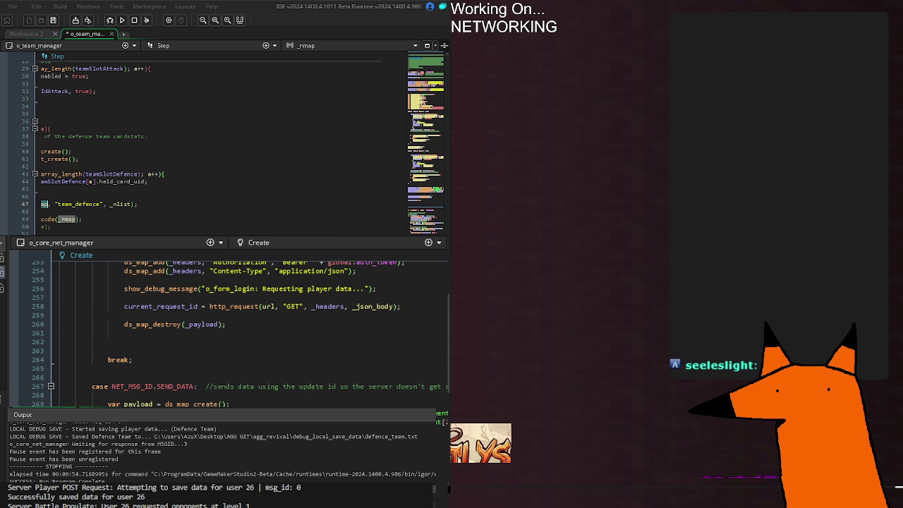
scroll(340, 221, left, 3)
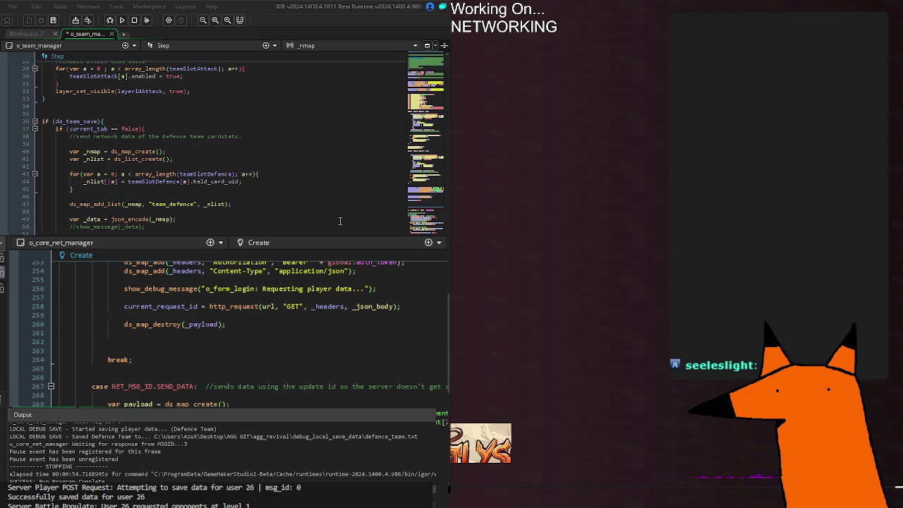
scroll(340, 219, right, 5)
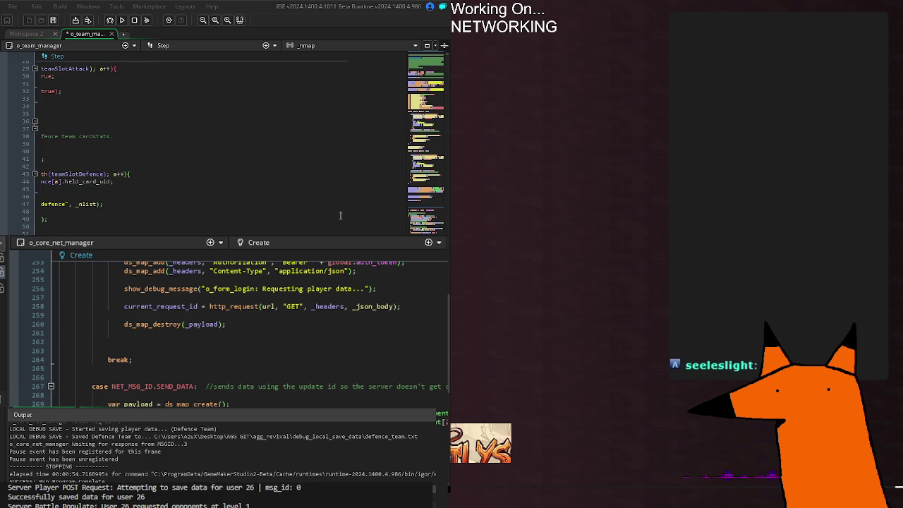
key(ctrl+s)
scroll(340, 216, left, 4)
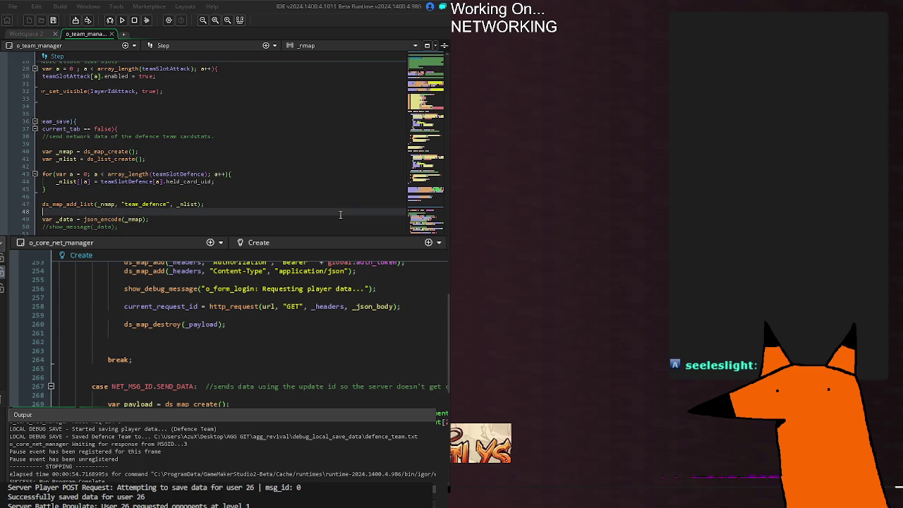
key(F5)
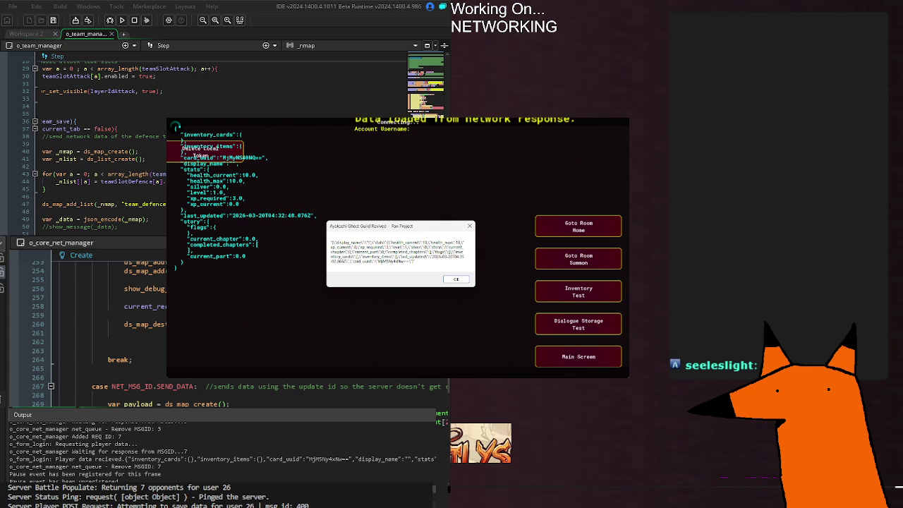
Step: Inspect json_encode and _nmap on line 49 and ds_map_create on line 269
click(152, 213)
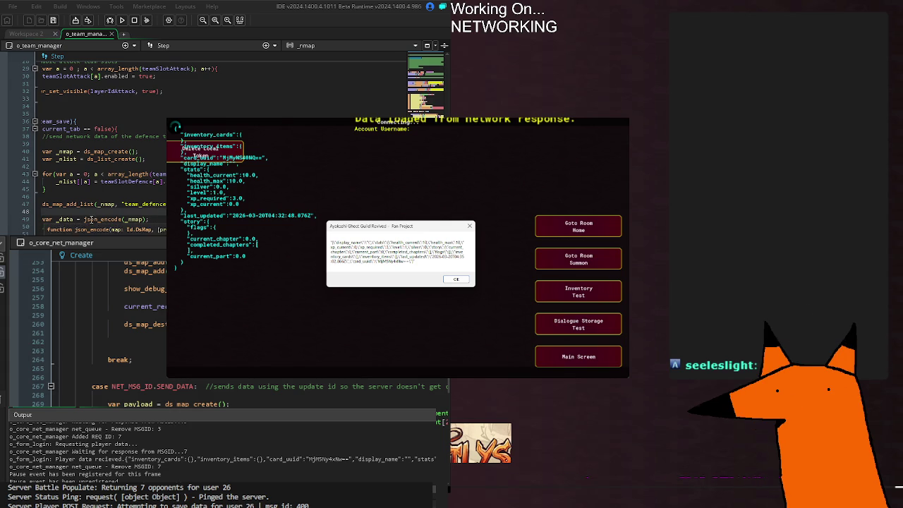
double_click(113, 218)
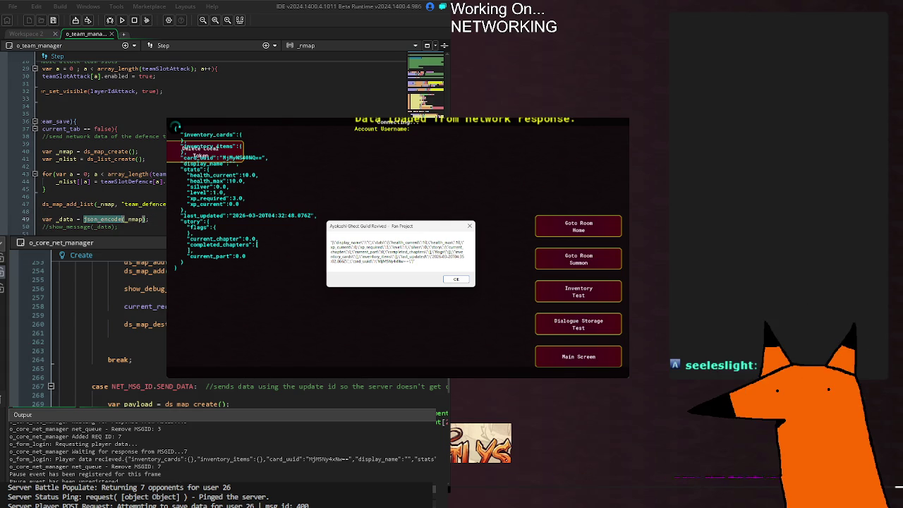
click(136, 220)
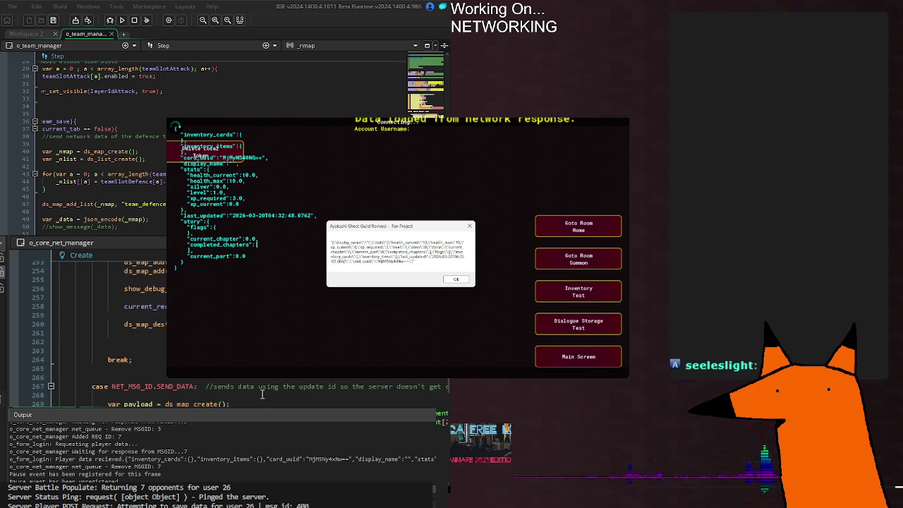
double_click(223, 404)
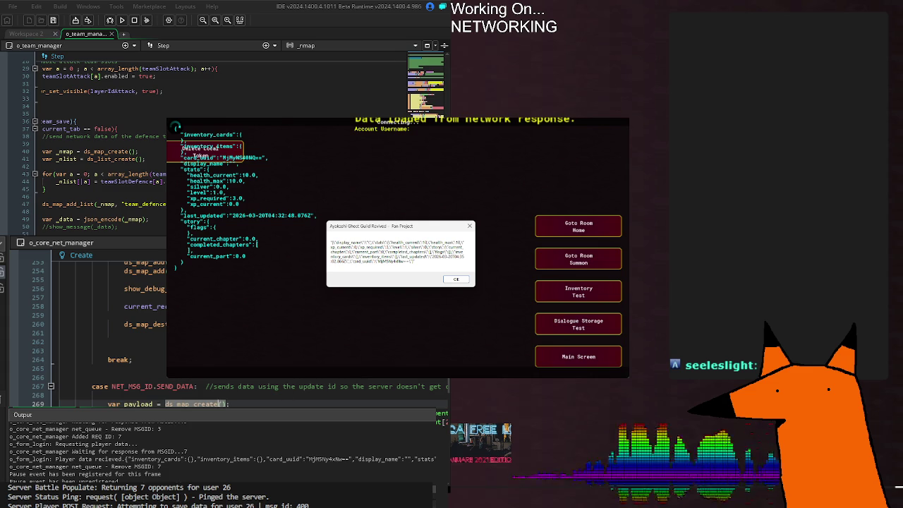
click(175, 386)
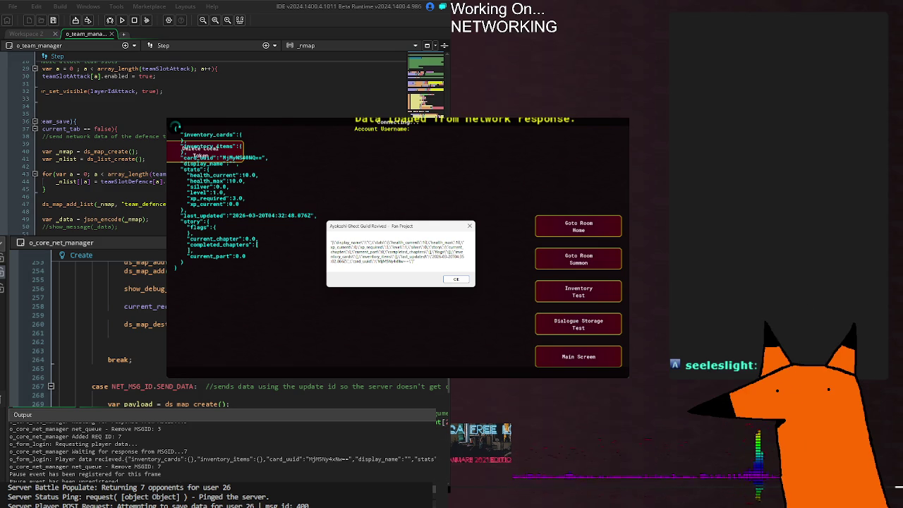
scroll(92, 141, right, 3)
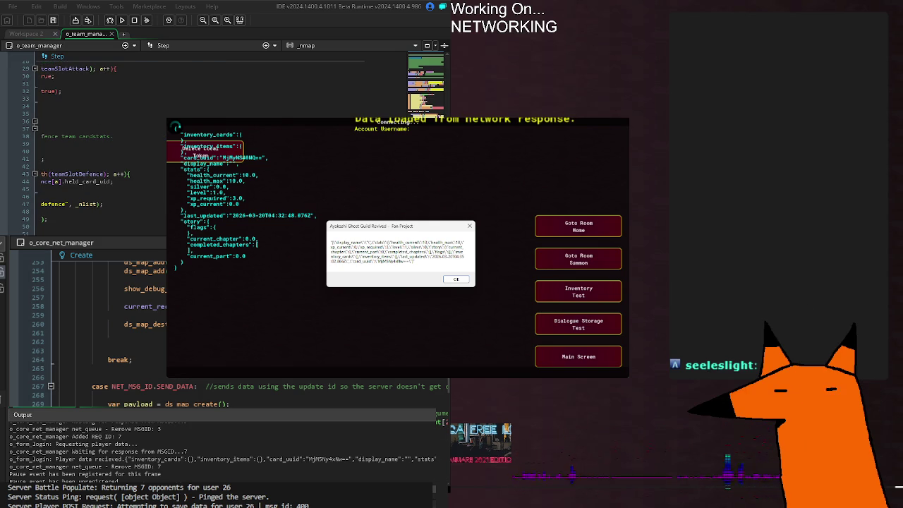
scroll(85, 148, left, 3)
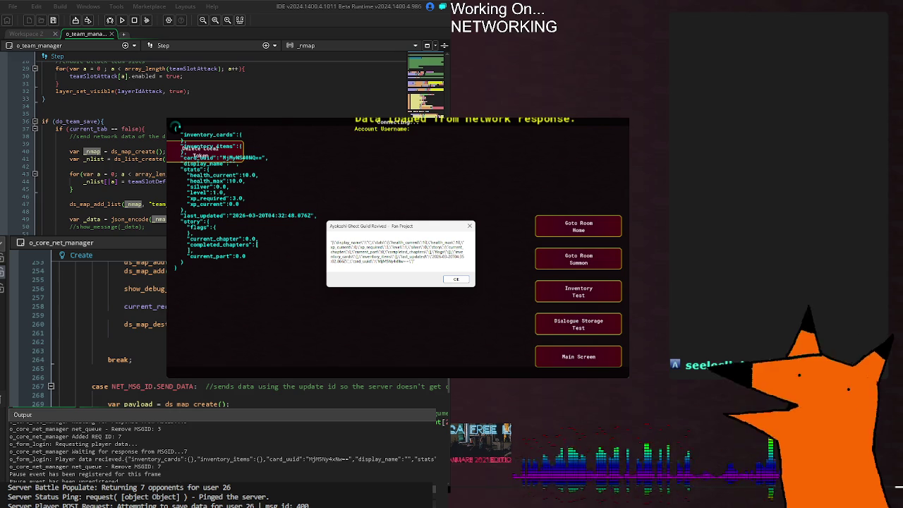
click(145, 227)
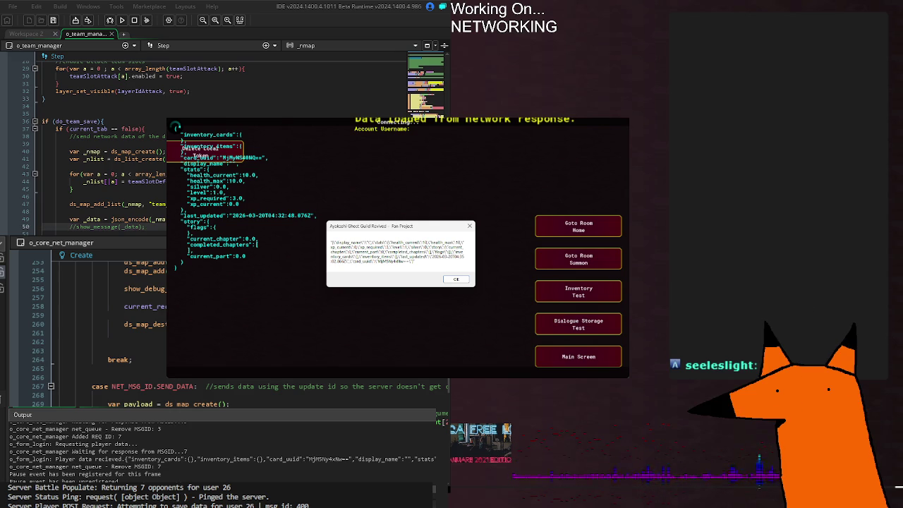
scroll(84, 148, right, 3)
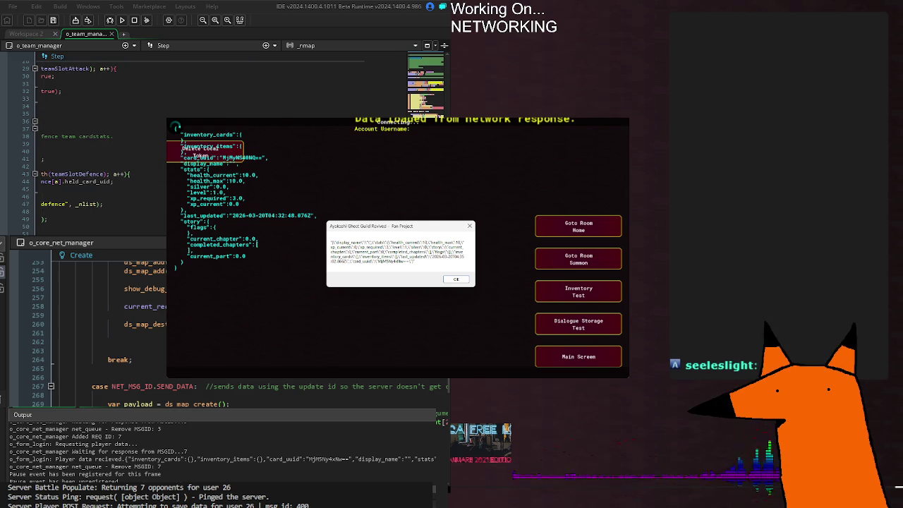
Step: Save and relaunch the game with F5, dismissing its four data message boxes
key(F5)
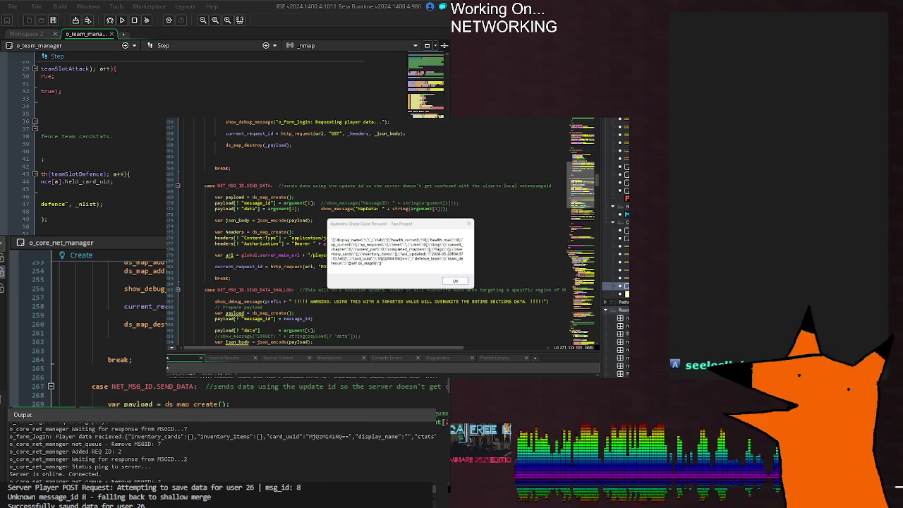
key(Return)
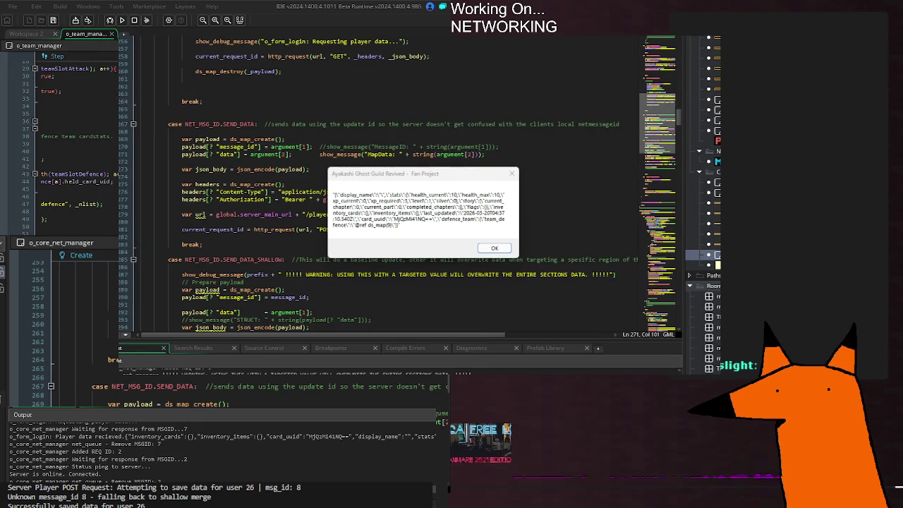
key(Return)
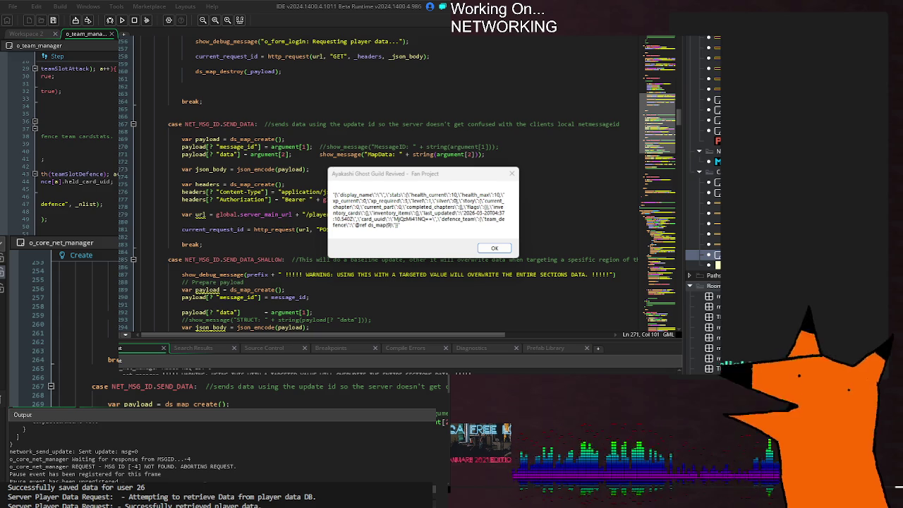
key(Return)
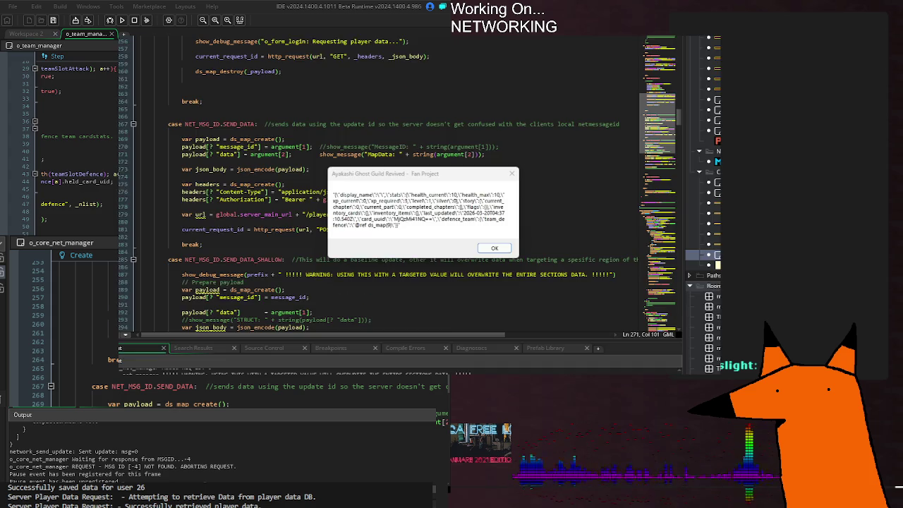
key(Return)
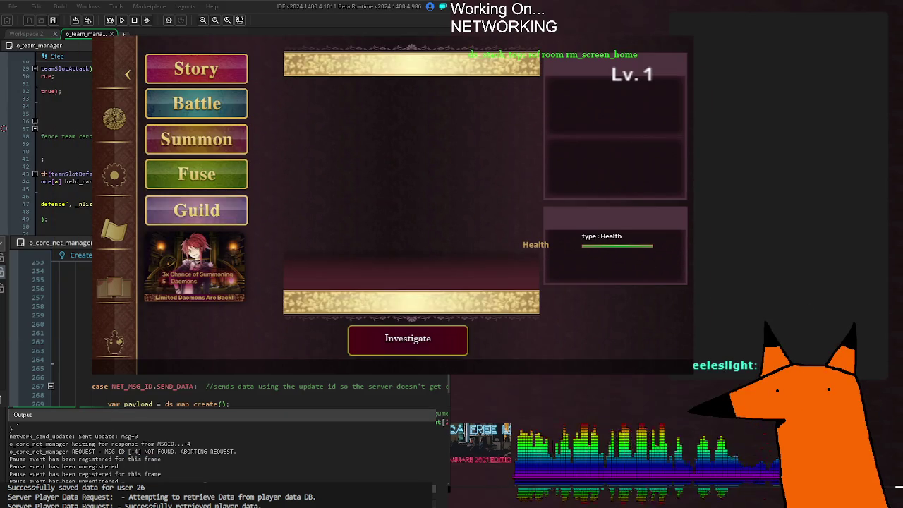
click(192, 140)
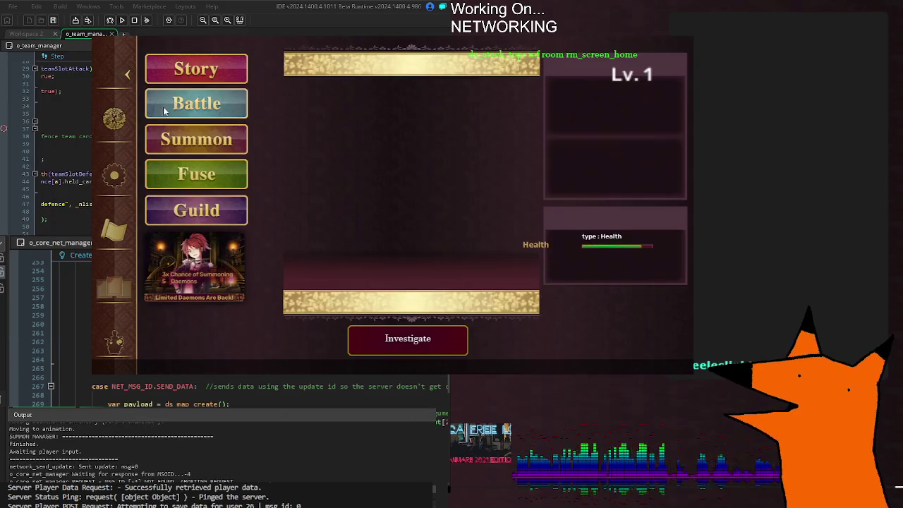
Step: In Battle, place the High Elf card in the first Defence slot, save the team, then save the code
click(195, 101)
mouse_move(259, 106)
mouse_down()
mouse_move(445, 99)
mouse_move(544, 120)
mouse_up()
click(419, 204)
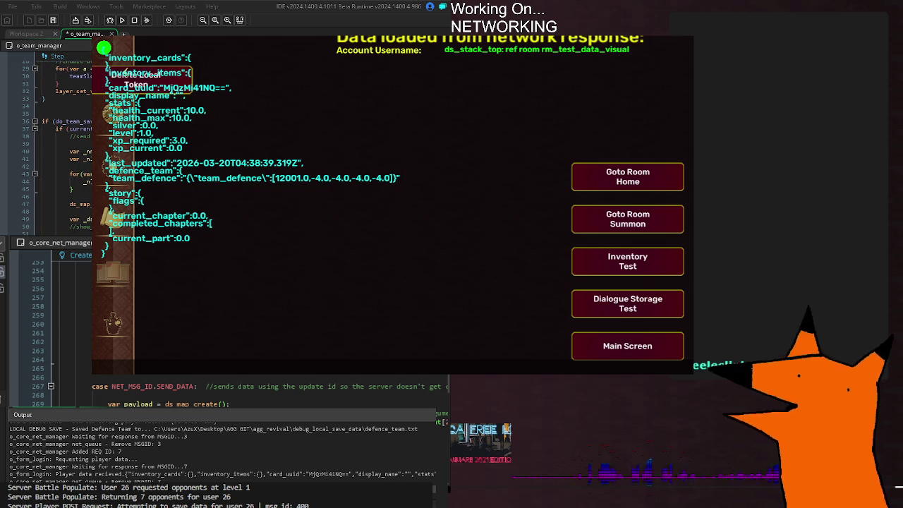
key(ctrl+s)
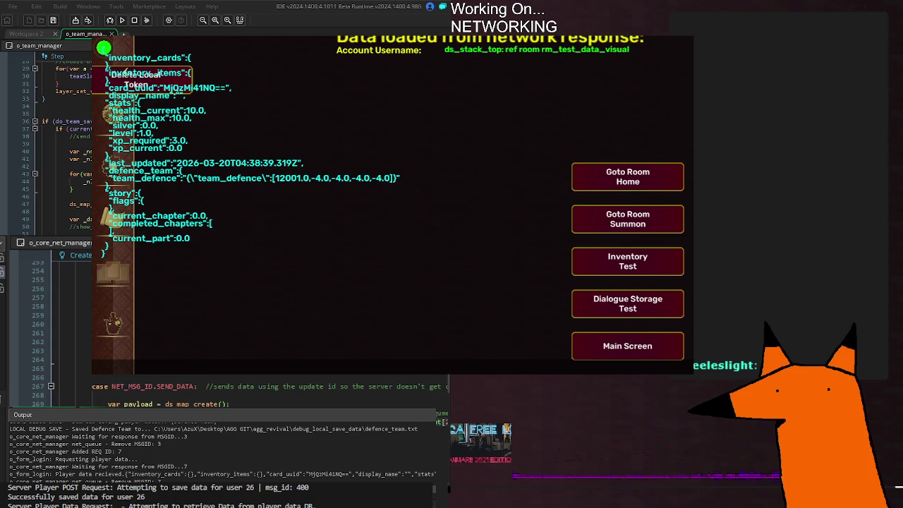
Step: Rebuild and relaunch the game, then drag the Kaede card into the first Defence slot
key(F5)
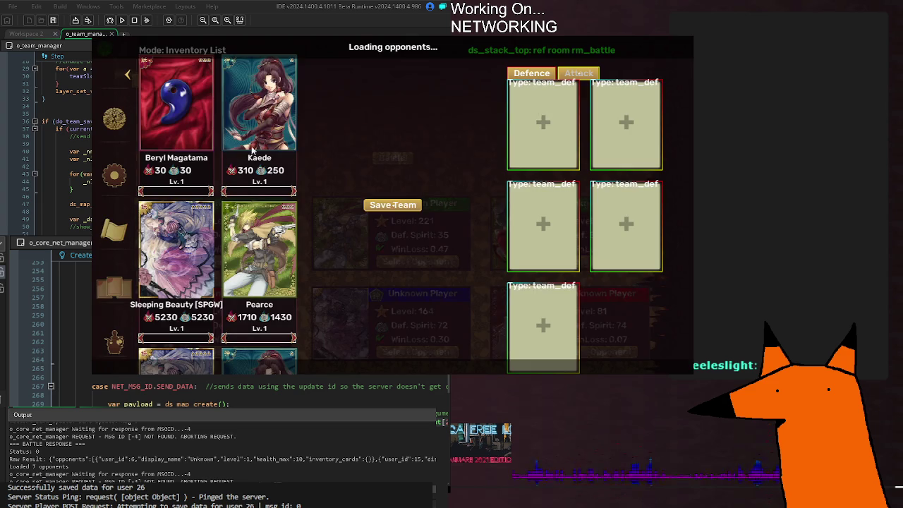
mouse_move(259, 106)
mouse_down()
mouse_move(403, 122)
mouse_move(544, 124)
mouse_up()
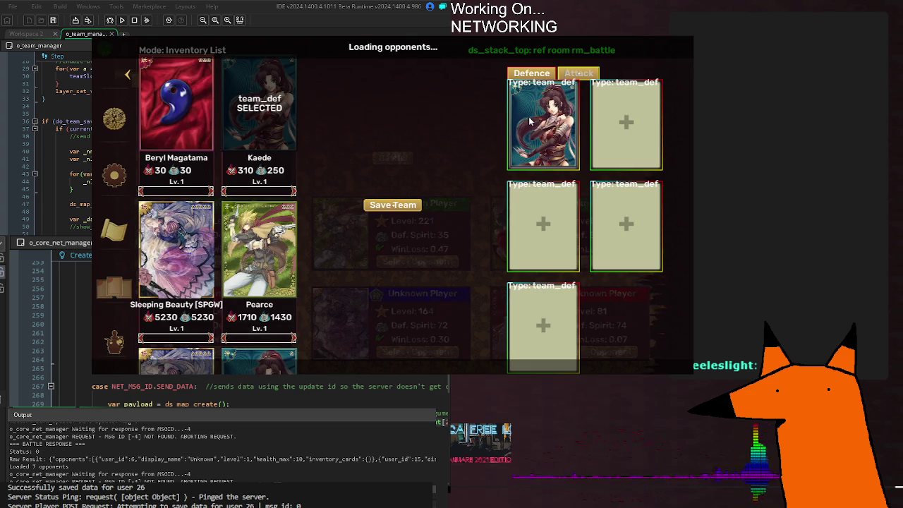
Step: Save the Kaede defence team locally to defence_team.txt and on the server
click(406, 204)
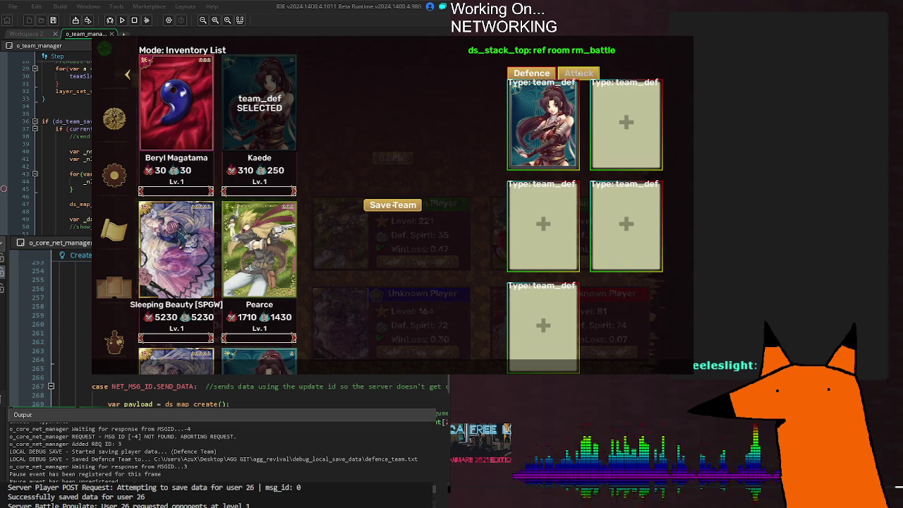
scroll(269, 396, up, 6)
scroll(268, 391, down, 6)
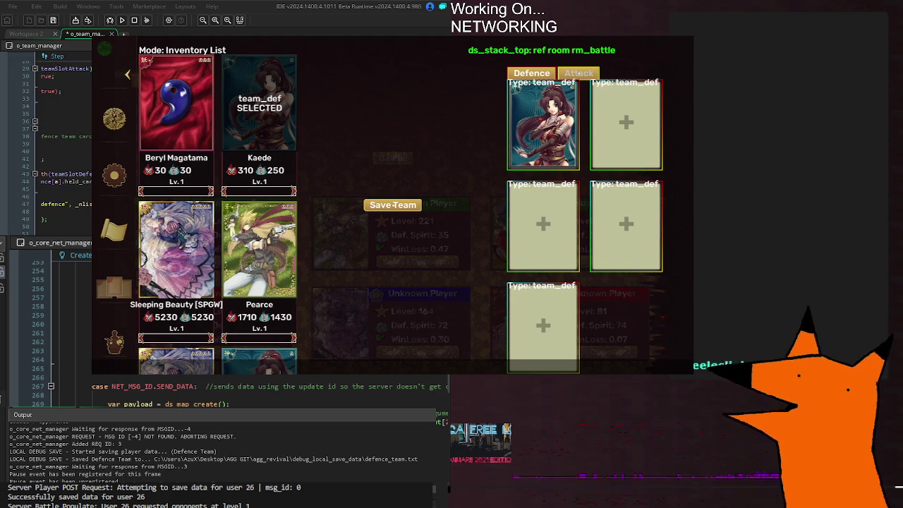
Step: Save the team manager code with Ctrl+S and rebuild and run the game with F5
key(ctrl+s)
scroll(63, 141, up, 3)
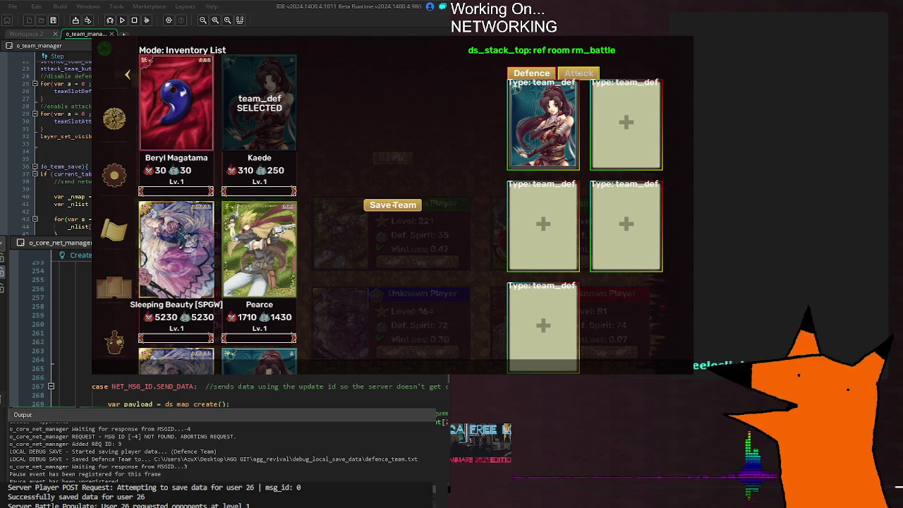
scroll(63, 141, right, 3)
scroll(63, 141, left, 3)
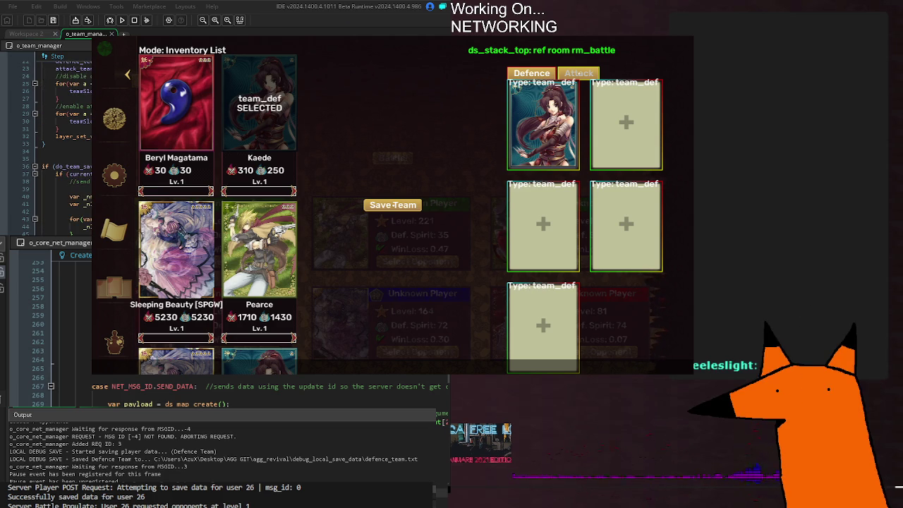
key(F5)
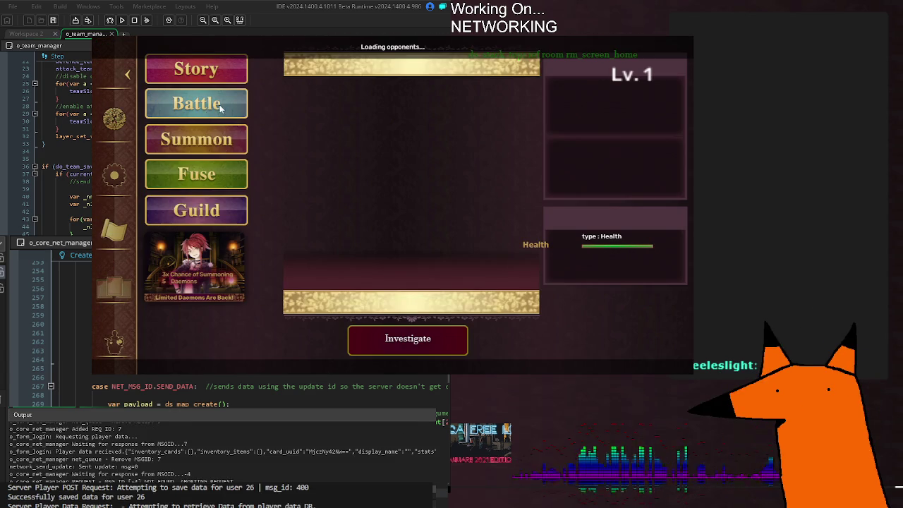
Step: Put Susumi Yamazaki in the first Defence slot, save the team, and review the loaded player JSON
click(220, 106)
drag(259, 106, 537, 127)
mouse_move(259, 254)
mouse_down()
mouse_move(537, 148)
mouse_move(542, 138)
mouse_up()
click(418, 209)
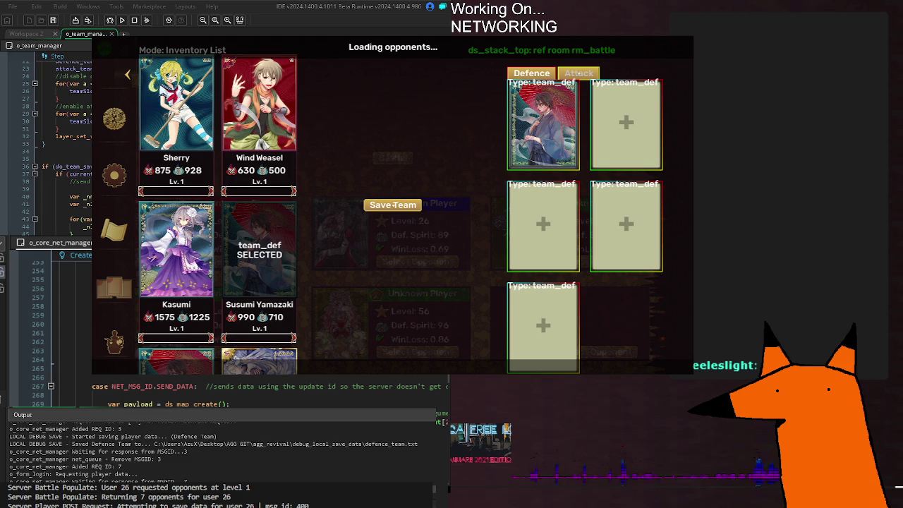
scroll(46, 106, right, 3)
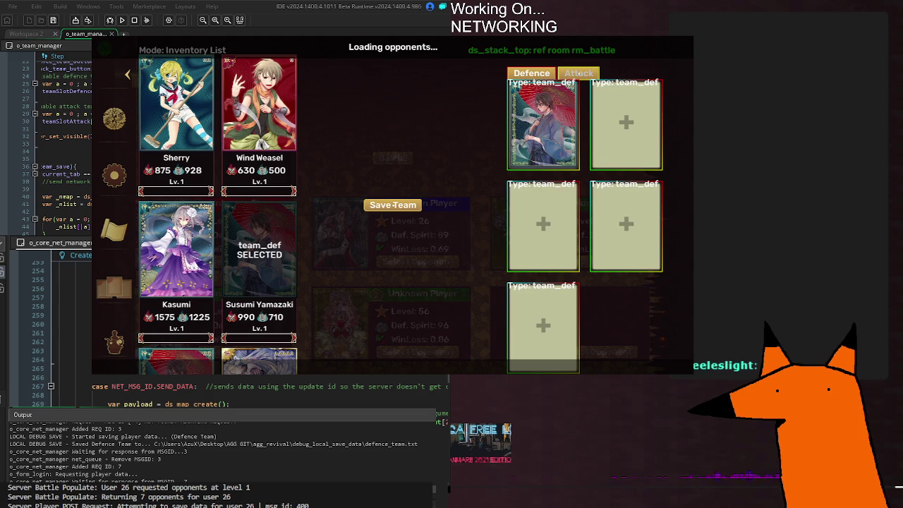
scroll(66, 141, left, 3)
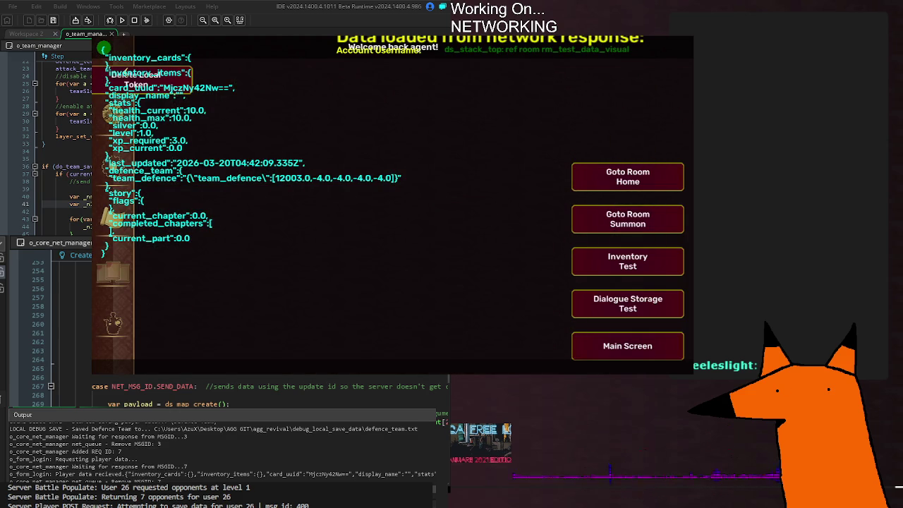
Step: Scroll through the debug JSON, stop the running game with Escape, and return to line 37's current_tab check
scroll(356, 245, down, 3)
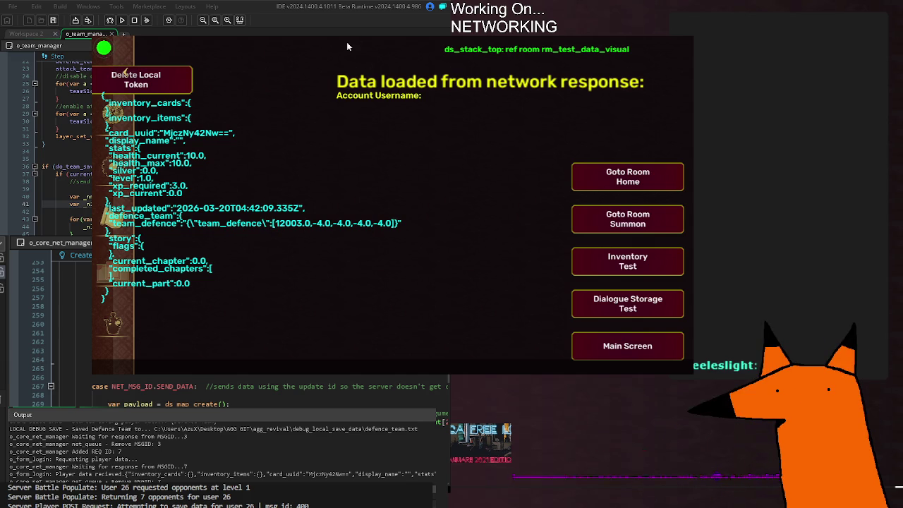
scroll(317, 259, down, 2)
scroll(338, 244, up, 3)
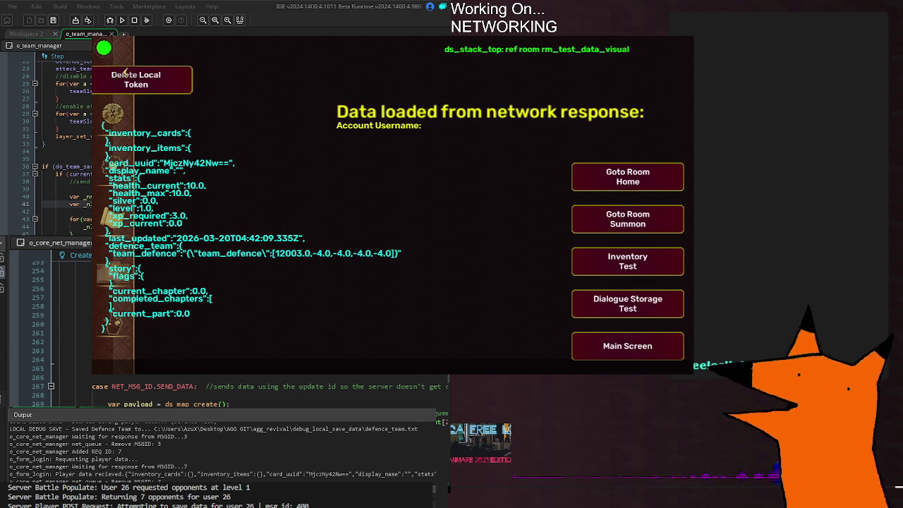
key(Escape)
click(166, 174)
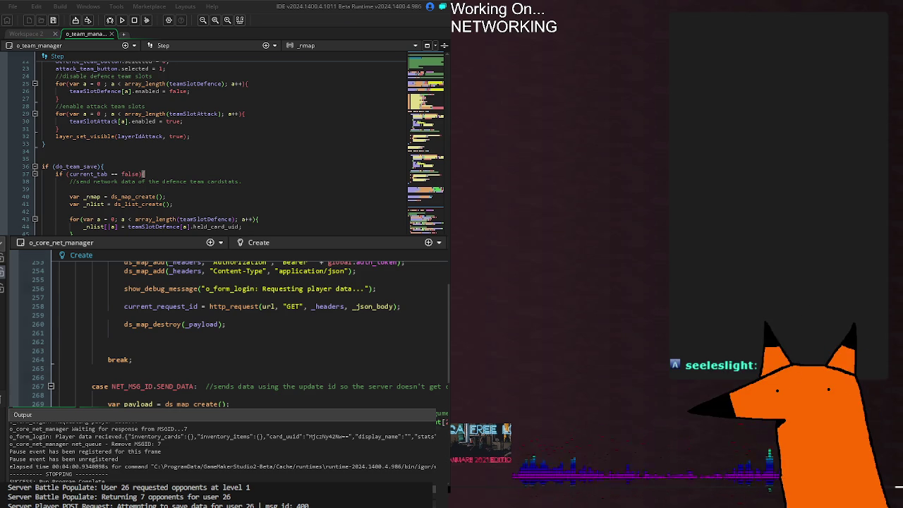
Step: Switch the lower code panel to o_core_summon_manager's Create event with Ctrl+Tab
key(ctrl+Tab)
Step: Scroll through the summon manager's Step code, ending at the NET_UPD_ID enum with update_team_defence = 400
scroll(264, 347, down, 20)
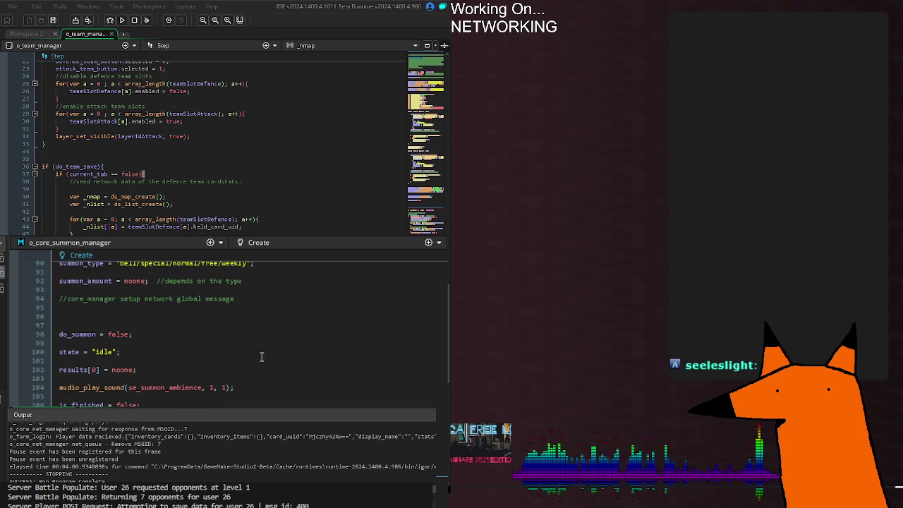
scroll(261, 357, up, 10)
scroll(261, 359, down, 5)
scroll(262, 359, up, 5)
scroll(261, 359, down, 15)
scroll(261, 363, down, 5)
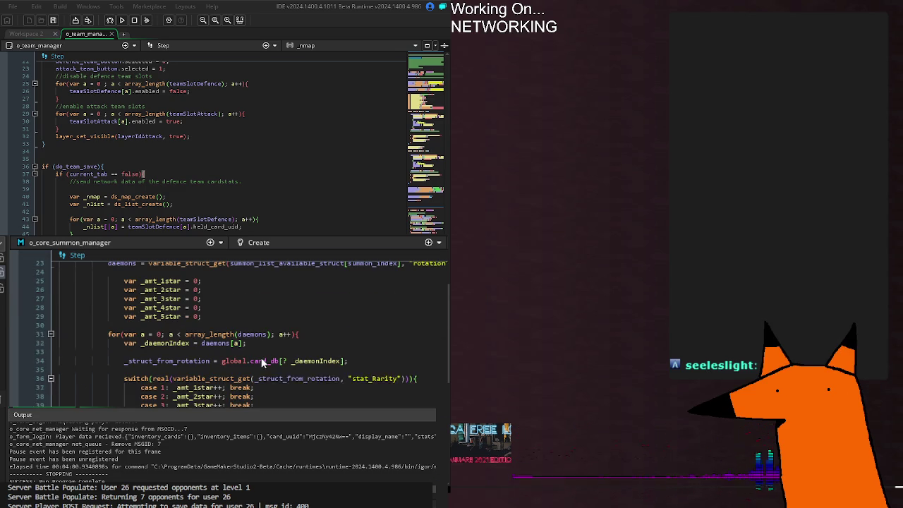
scroll(261, 359, up, 5)
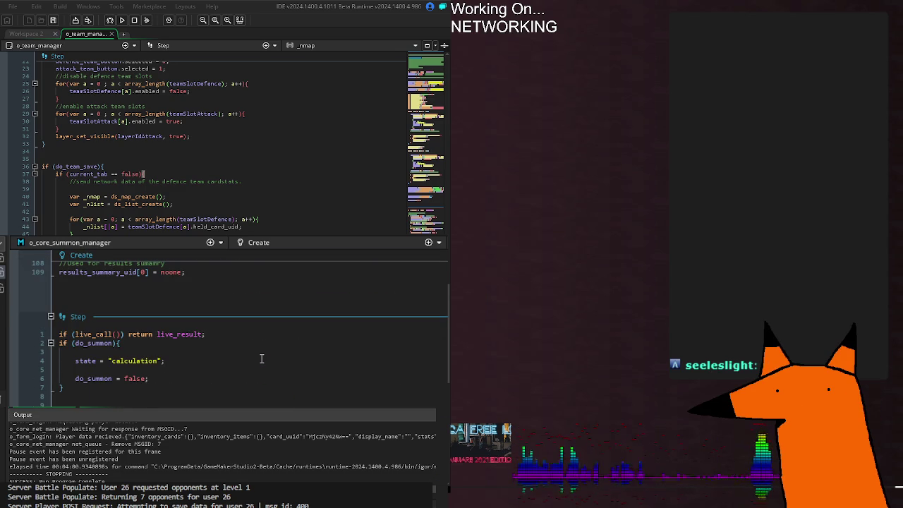
scroll(268, 374, down, 2)
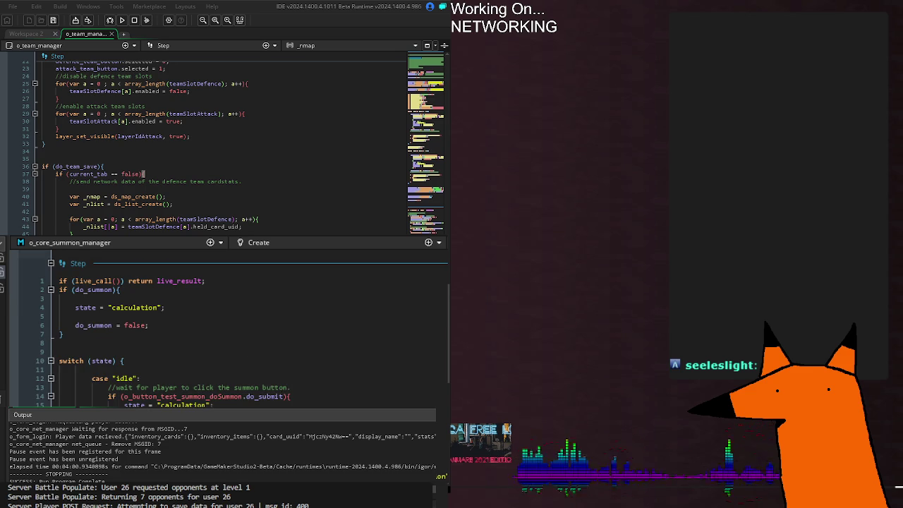
scroll(233, 332, down, 19)
scroll(268, 331, down, 20)
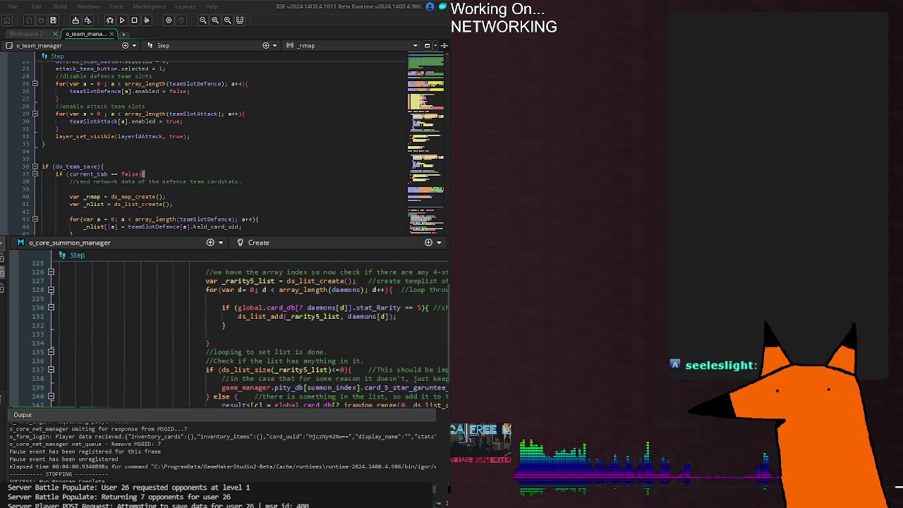
scroll(233, 331, down, 8)
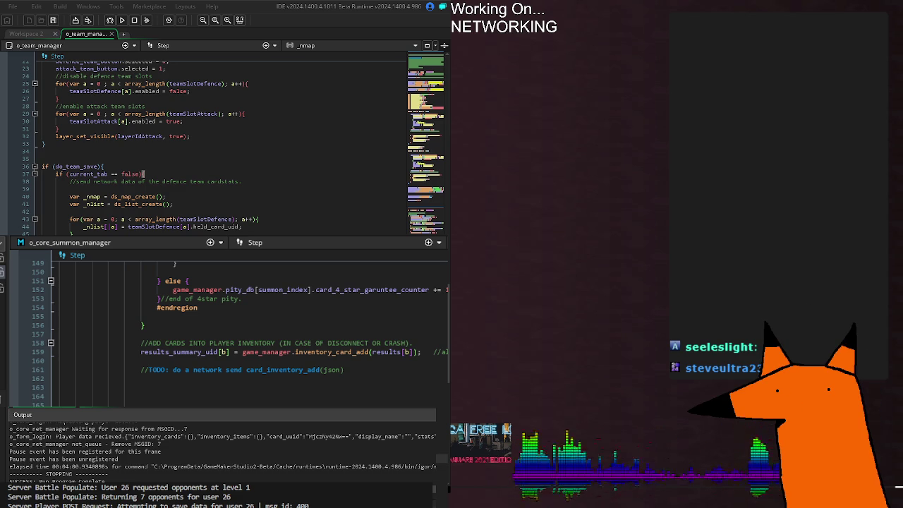
scroll(282, 324, down, 6)
scroll(442, 396, down, 2)
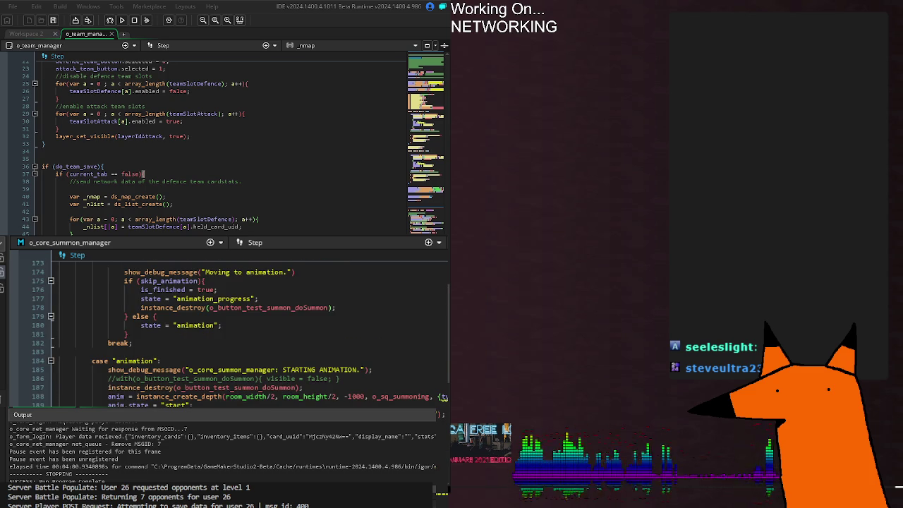
scroll(442, 397, up, 8)
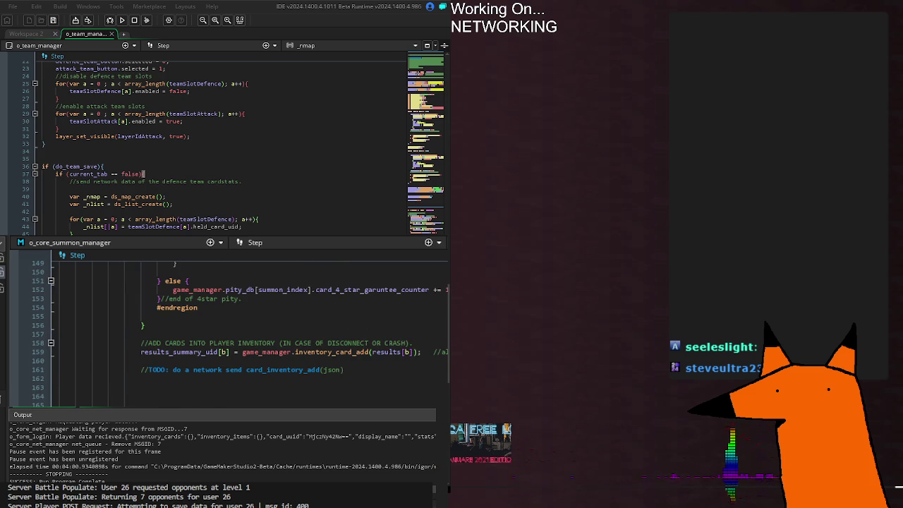
scroll(263, 391, down, 6)
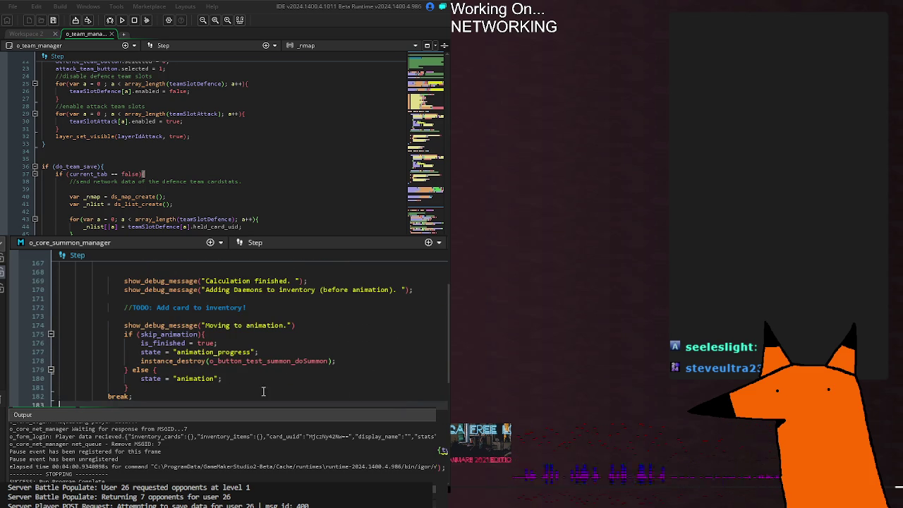
scroll(268, 332, down, 4)
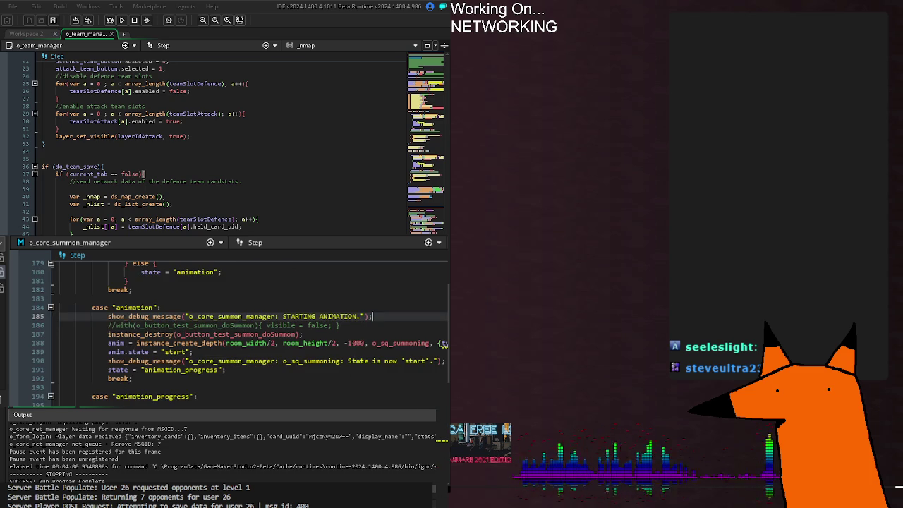
scroll(216, 386, up, 20)
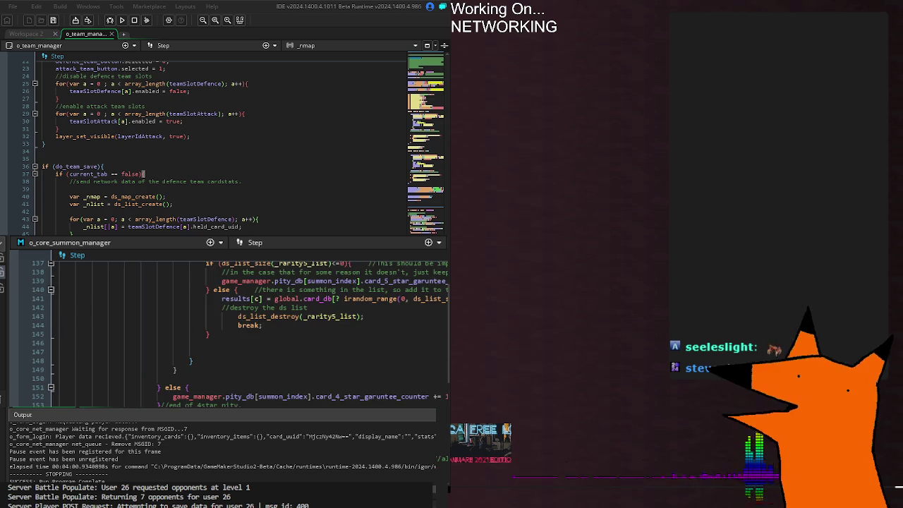
scroll(370, 353, up, 14)
scroll(370, 362, up, 8)
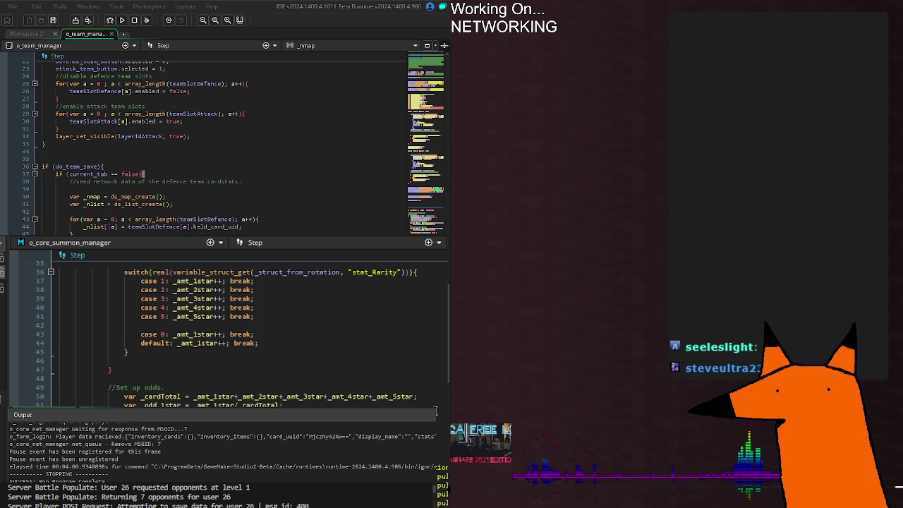
scroll(436, 410, down, 16)
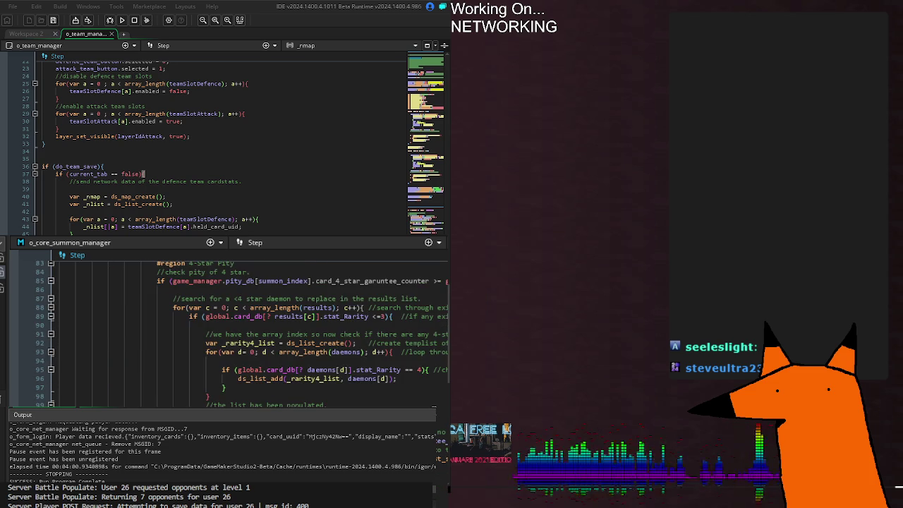
scroll(232, 331, down, 20)
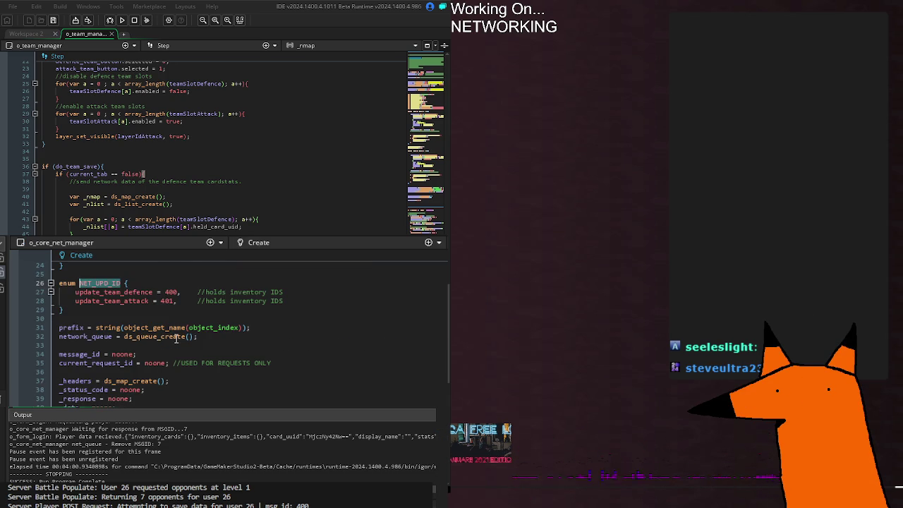
scroll(305, 403, up, 4)
Step: Add a new NET_UPD_ID entry 'update_inventory = 200' with a //hold comment
click(303, 389)
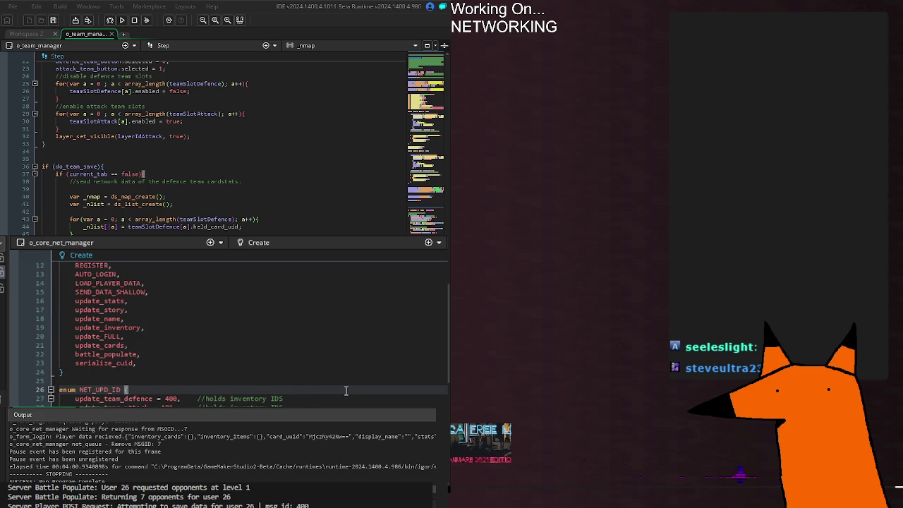
key(Return)
text(update_)
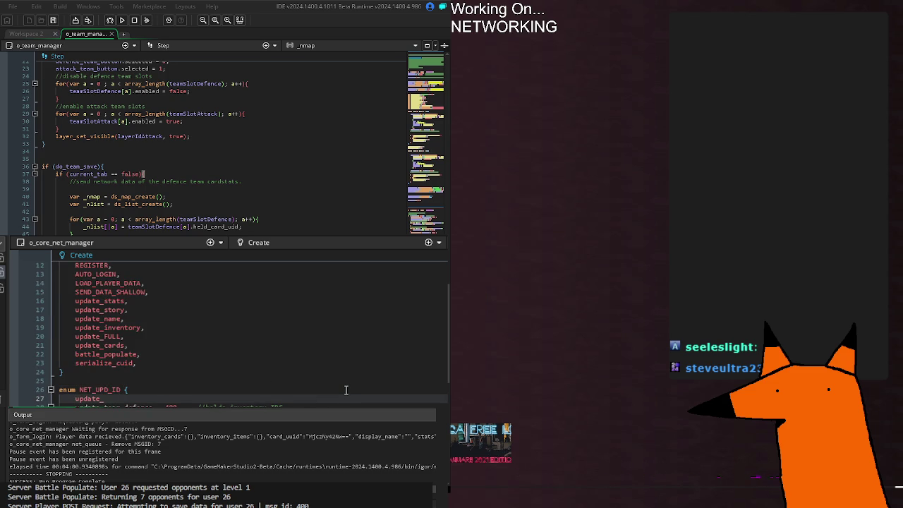
text(inventory)
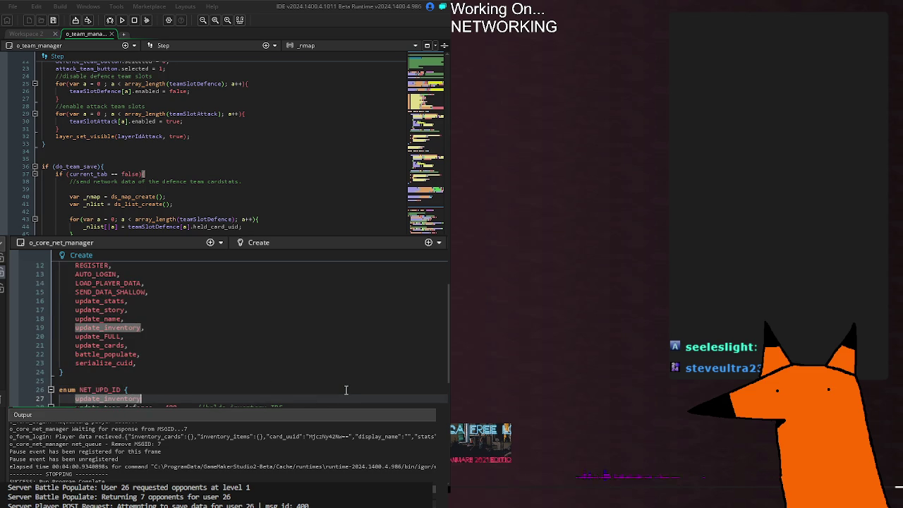
text( = 200,)
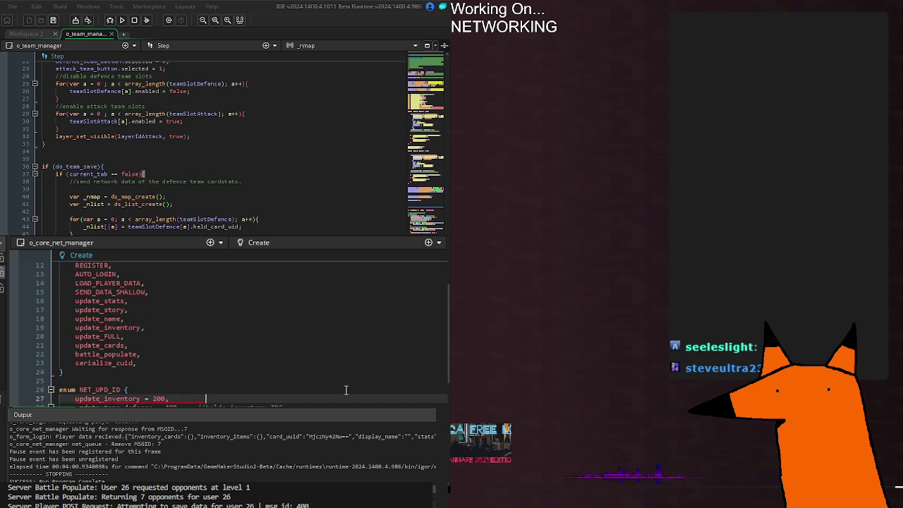
text(        //hold)
text(- sends the current)
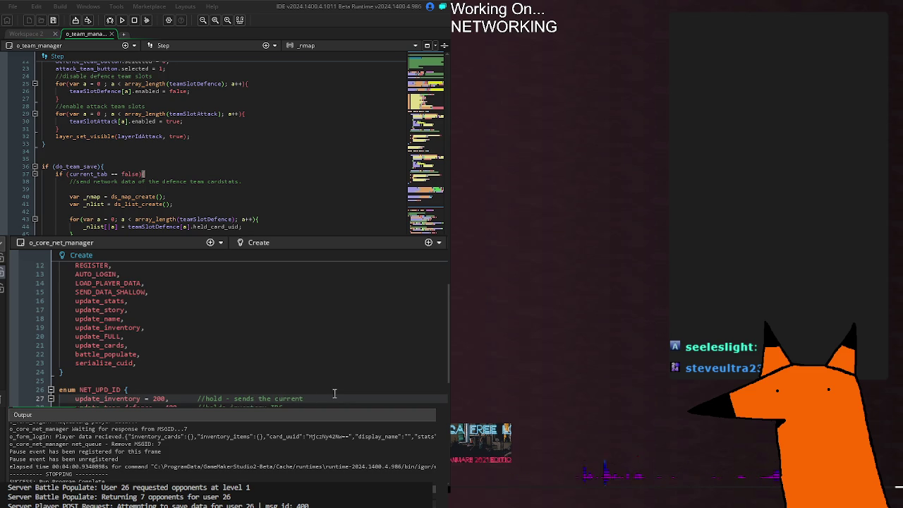
key(BackSpace)
key(BackSpace)
key(BackSpace)
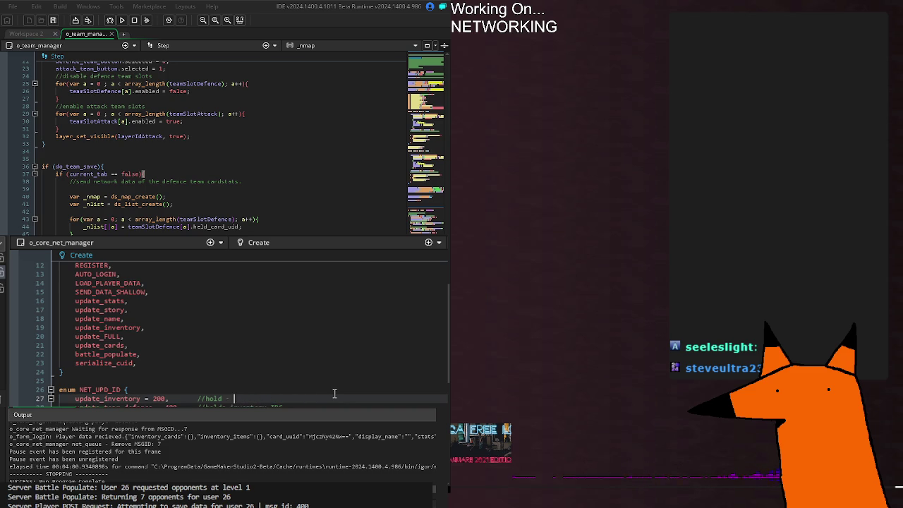
Step: Rename the new entry to update_inventory_add
click(172, 404)
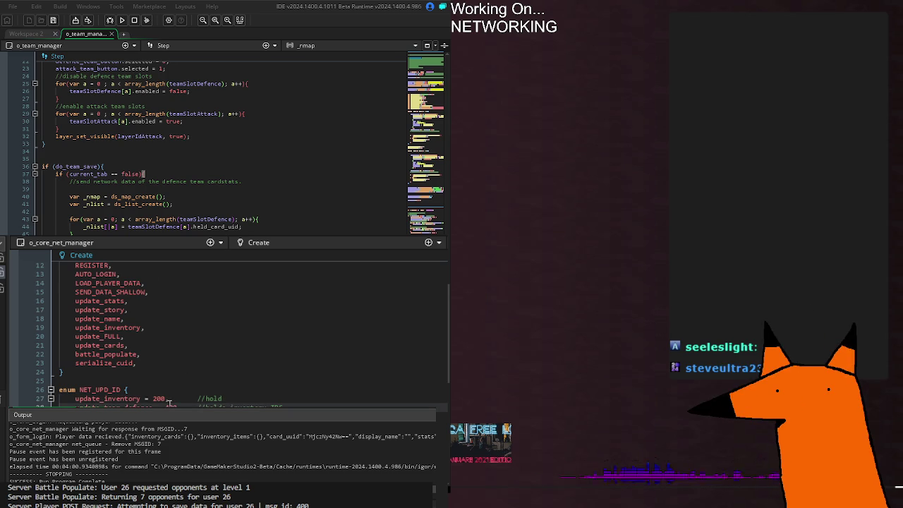
double_click(113, 399)
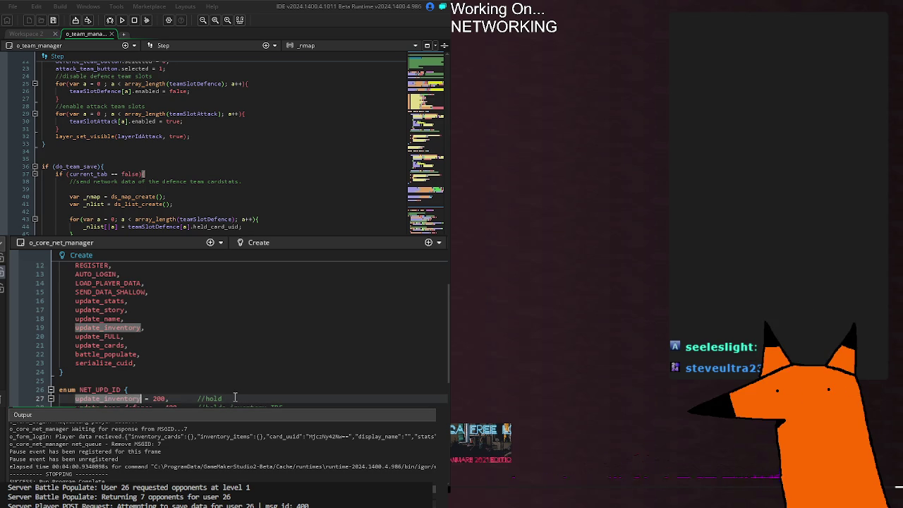
key(Right)
text(_add)
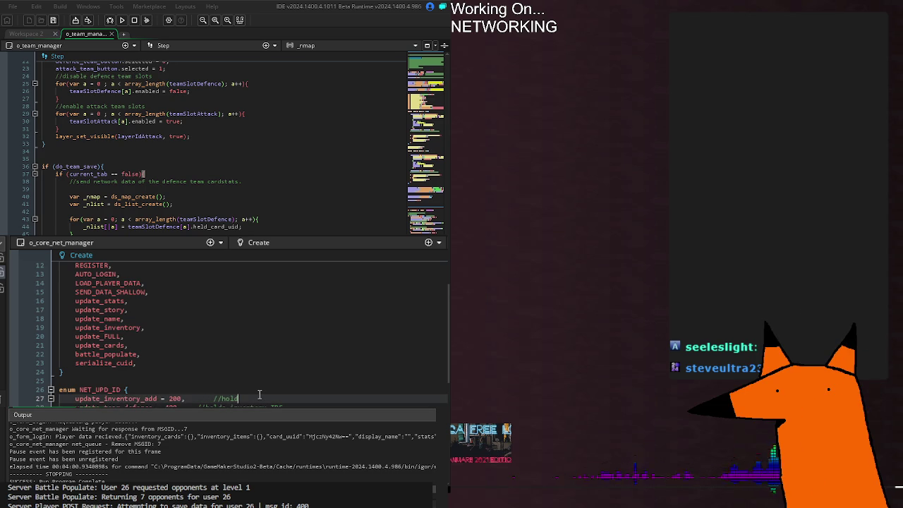
double_click(230, 398)
click(253, 397)
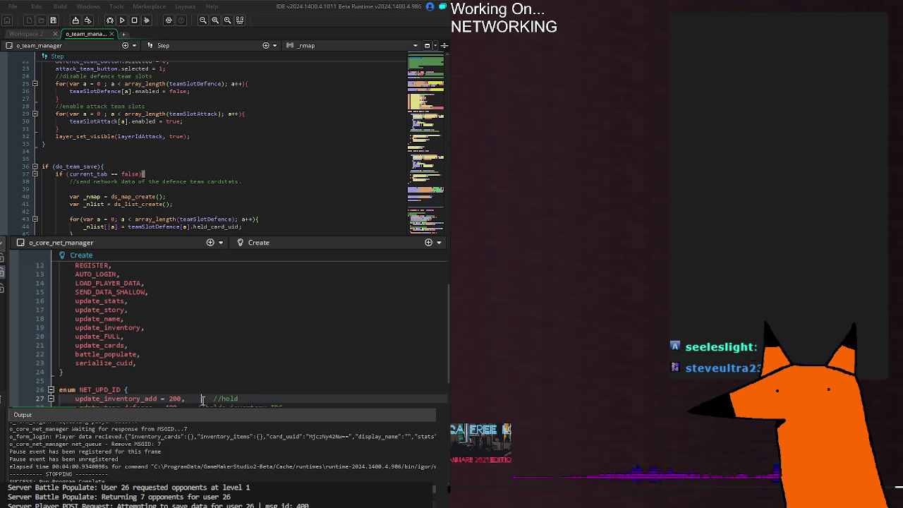
mouse_move(184, 399)
mouse_down()
mouse_move(253, 388)
mouse_move(254, 399)
mouse_up()
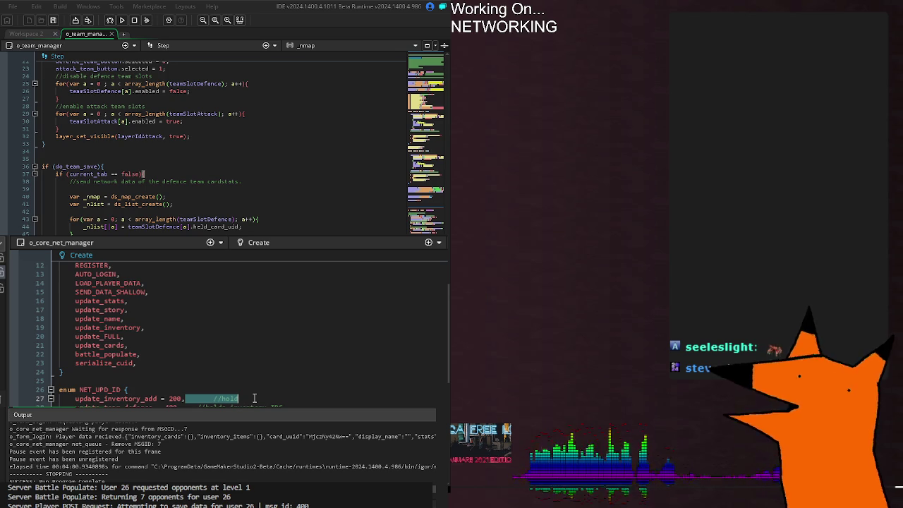
click(255, 399)
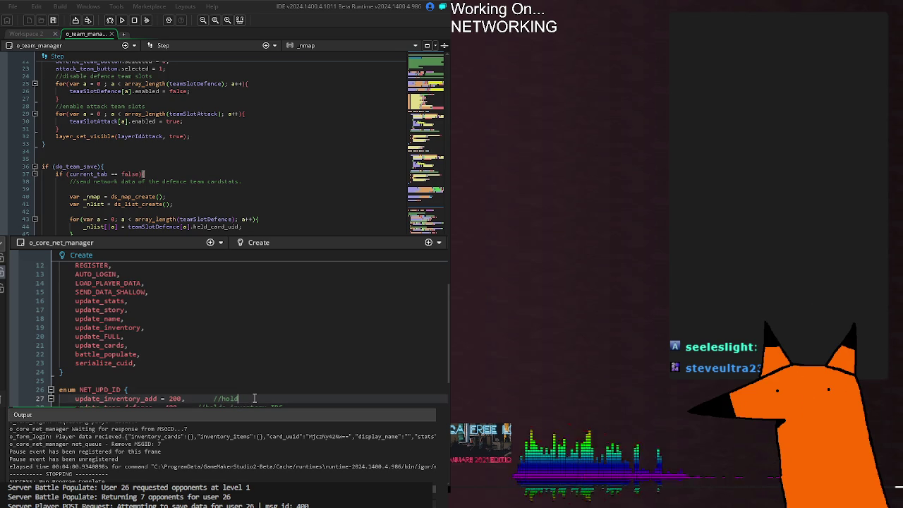
click(183, 399)
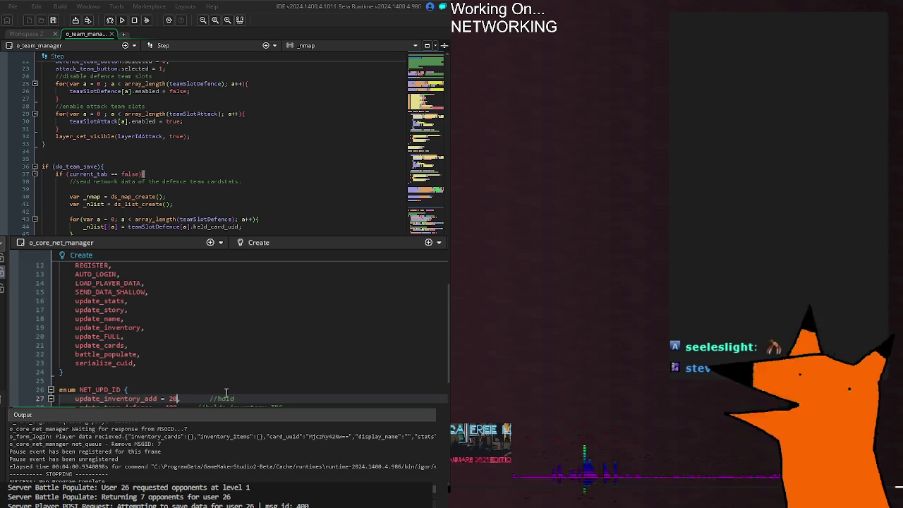
Step: Insert 'update_inventory_full = 200,' as the first NET_UPD_ID entry above update_inventory_add
key(Up)
key(Return)
text(update)
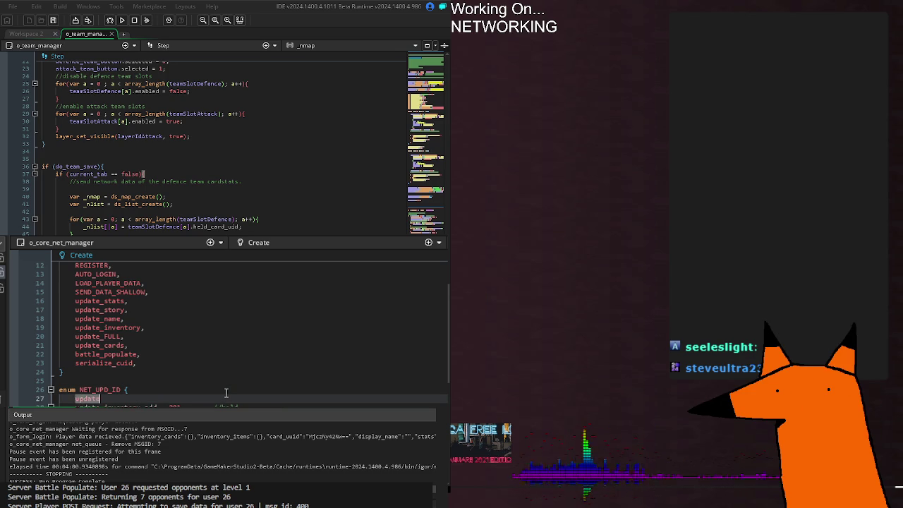
text(_inventory_full,)
key(Left)
text(= 200)
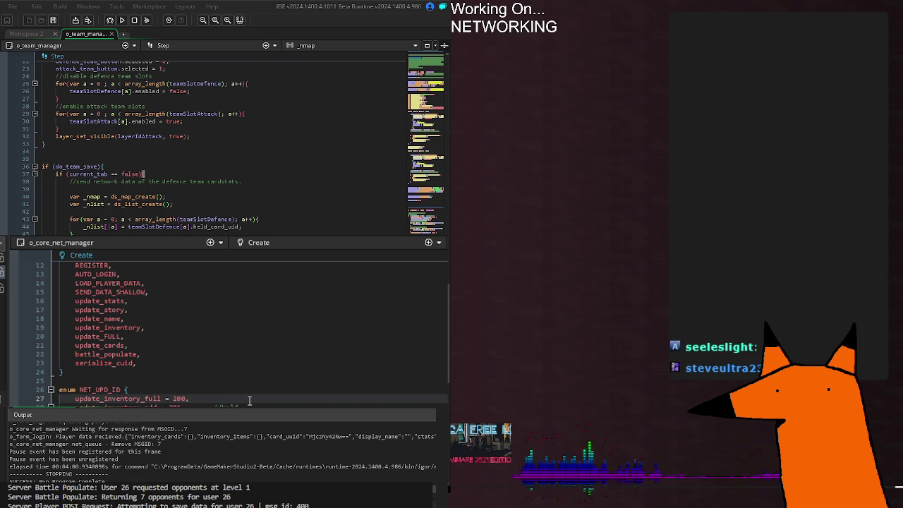
Step: Extend update_inventory_add's comment to describe the held CUIDs it requests to send
key(Down)
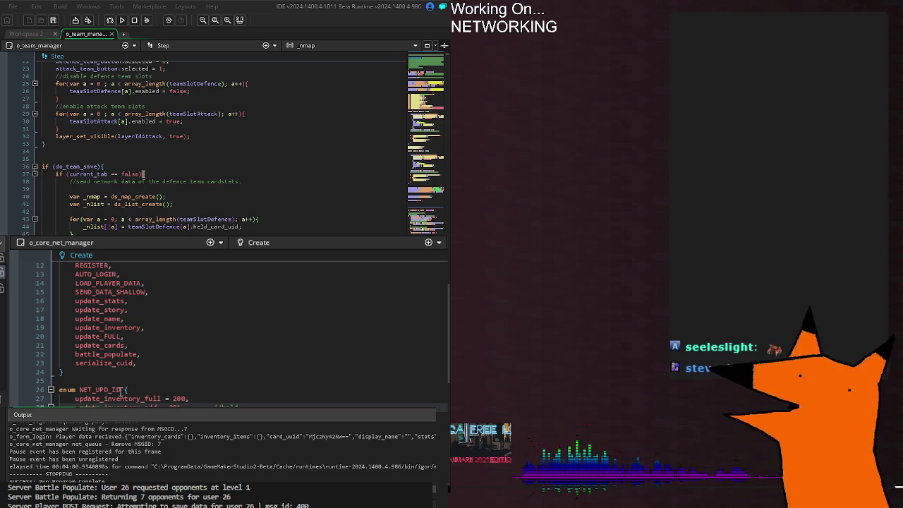
triple_click(129, 406)
mouse_move(129, 407)
mouse_down()
mouse_move(70, 406)
mouse_move(76, 389)
mouse_up()
click(76, 389)
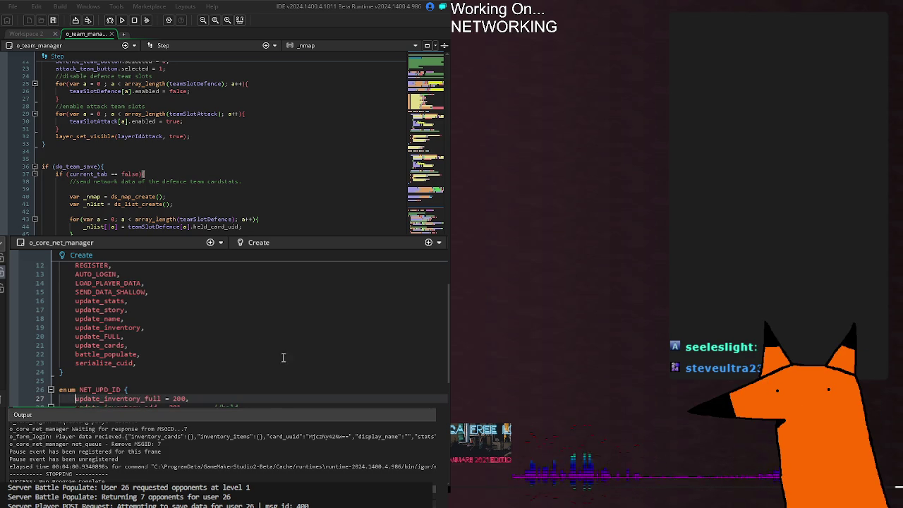
double_click(120, 327)
click(212, 399)
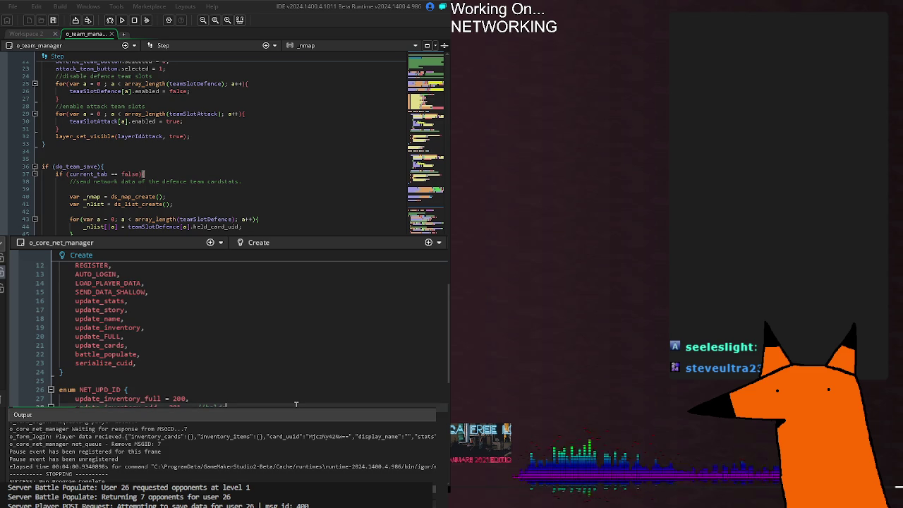
text(olds da)
key(BackSpace)
key(BackSpace)
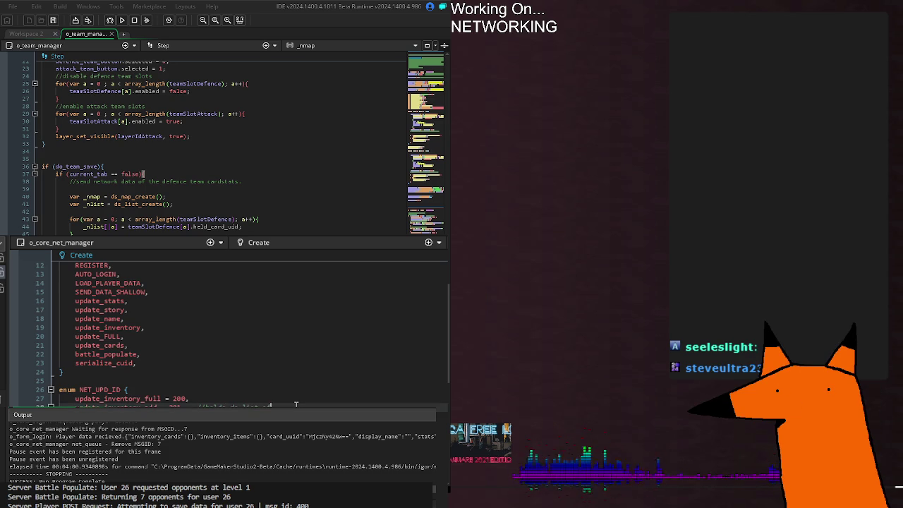
text(cuids)
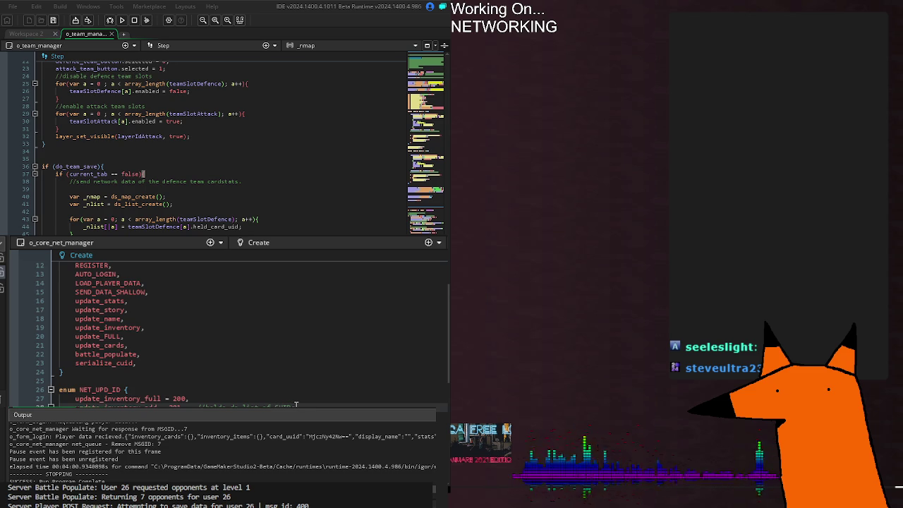
text(request)
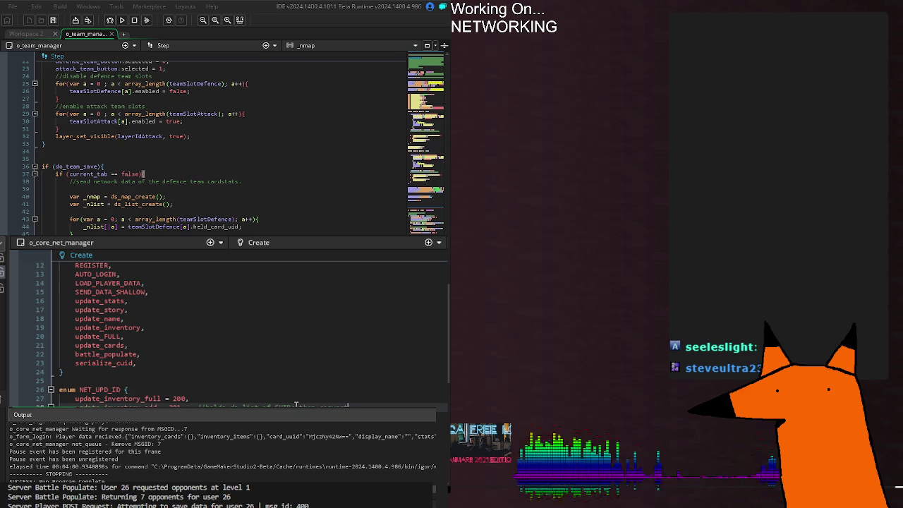
text(s tent to)
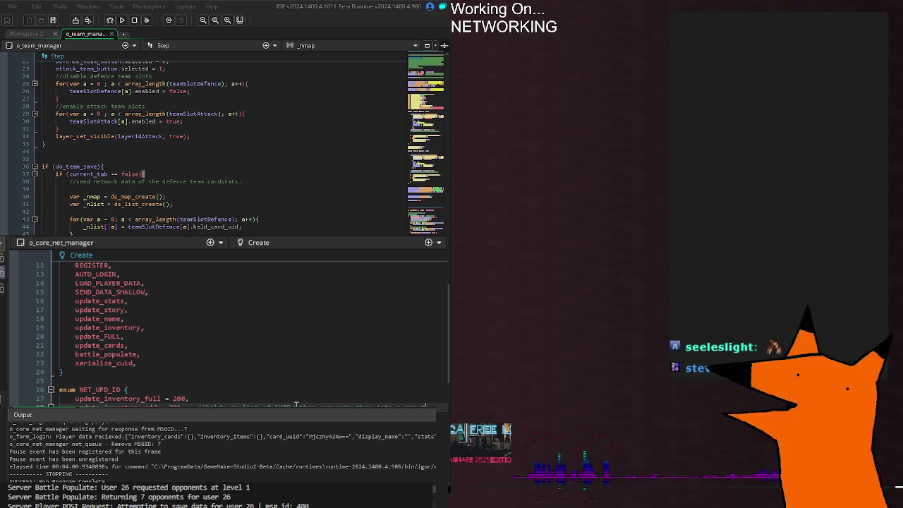
text( send)
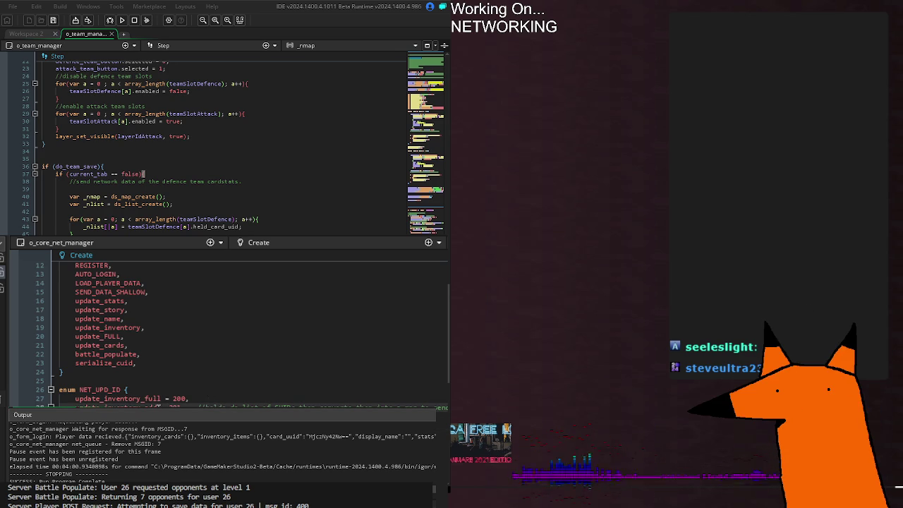
Step: Paste the CUIDs comment after update_inventory_full = 200, then switch to o_core_summon_manager's Step event
drag(203, 406, 129, 390)
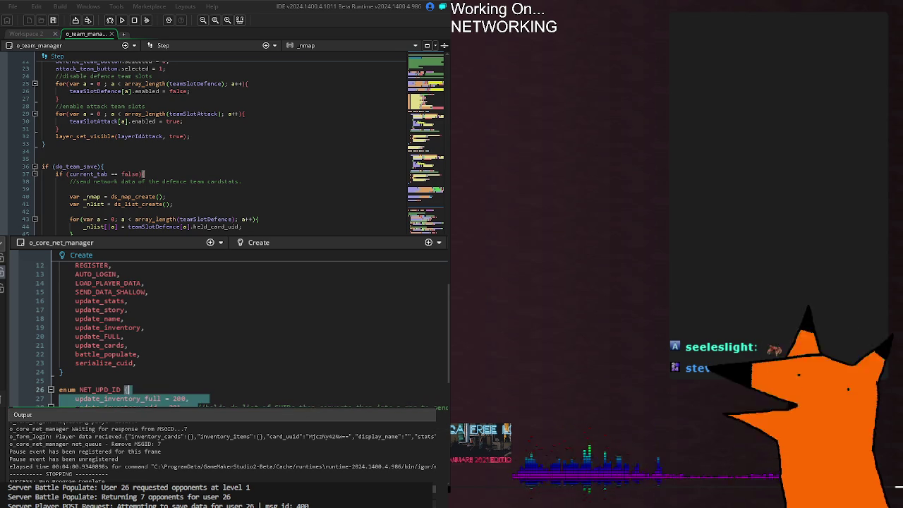
click(387, 396)
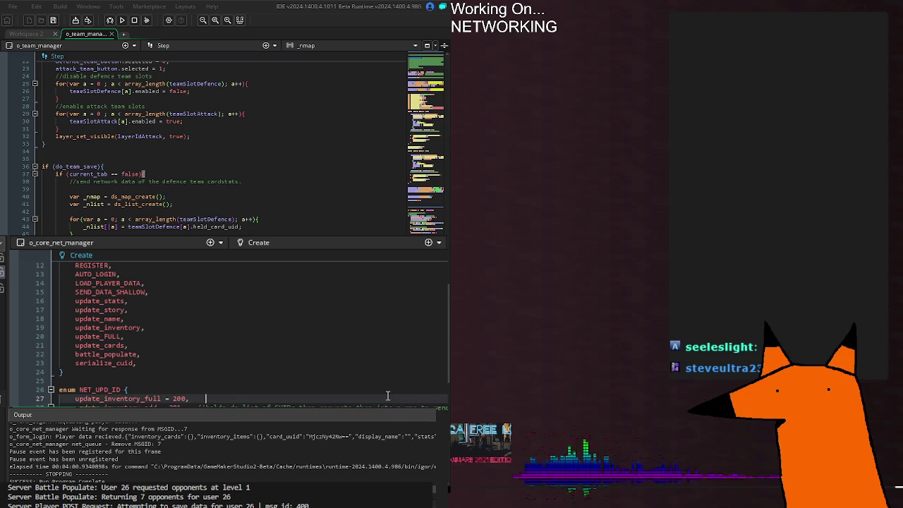
key(ctrl+v)
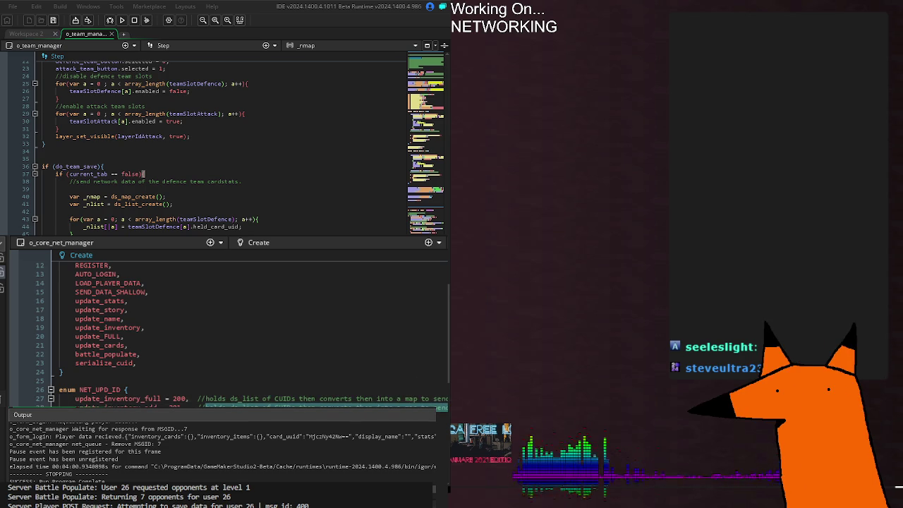
click(233, 399)
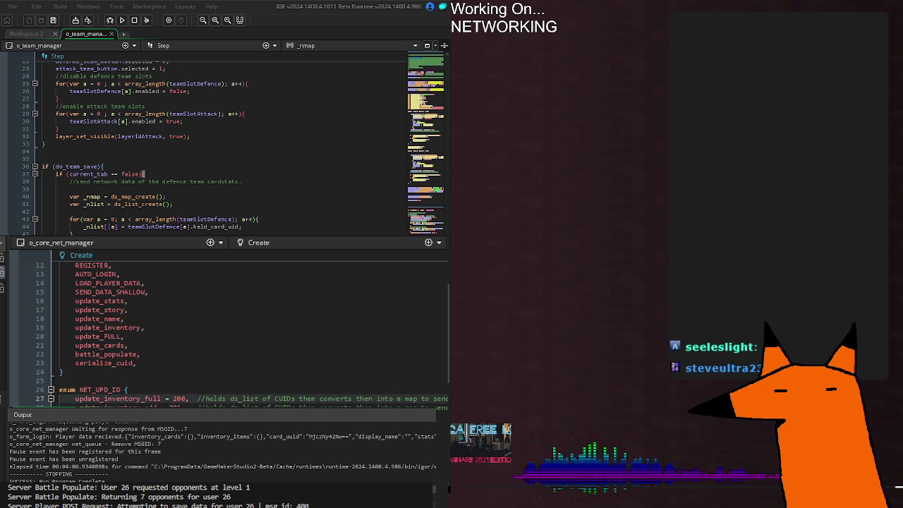
key(ctrl+Tab)
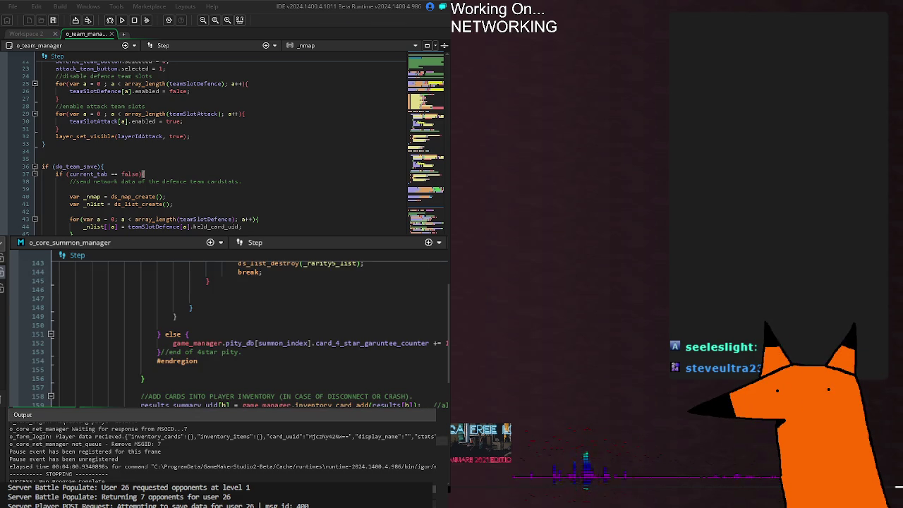
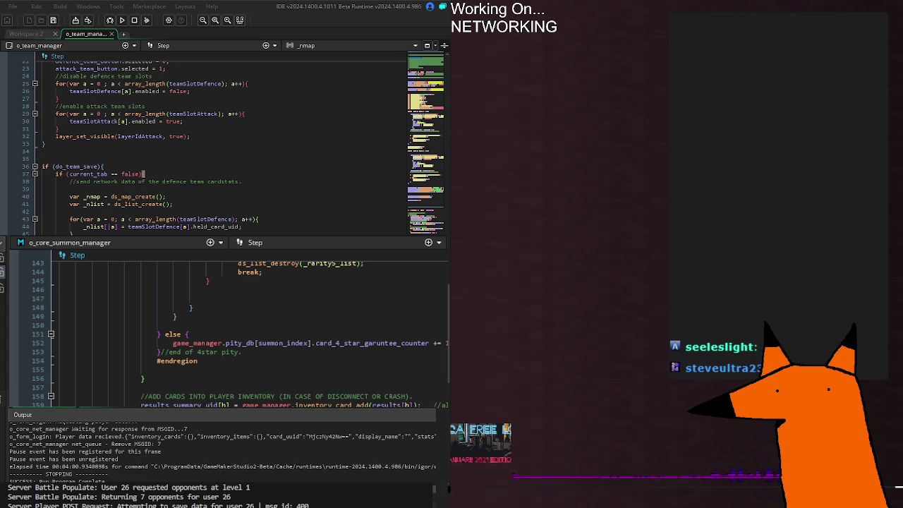
middle_click(194, 343)
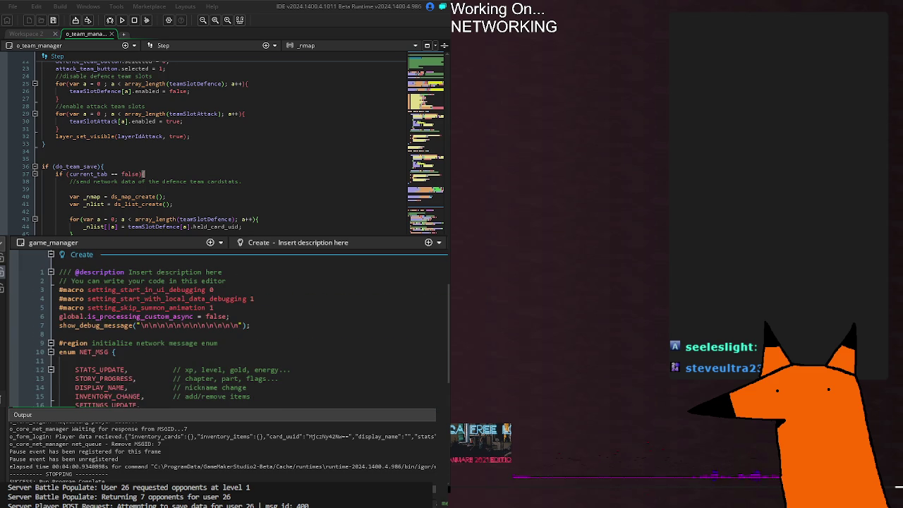
scroll(325, 405, down, 5)
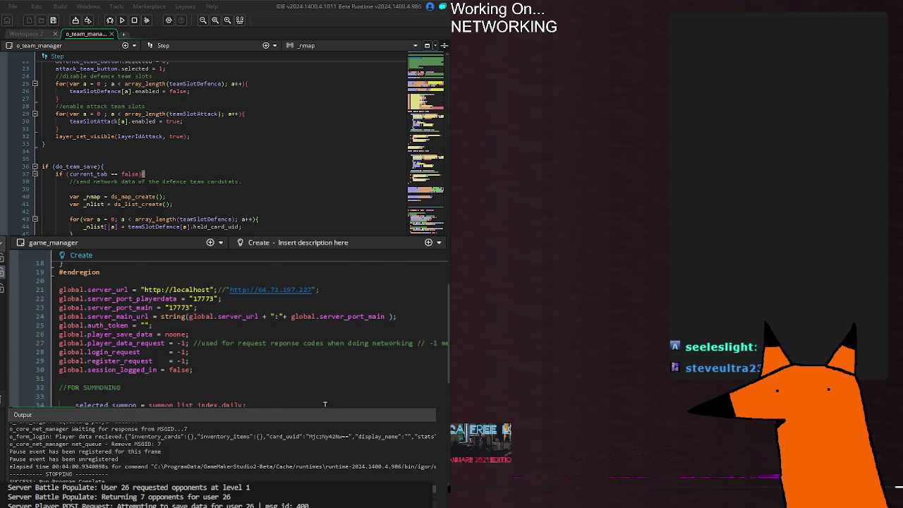
scroll(325, 405, down, 2)
scroll(325, 405, up, 3)
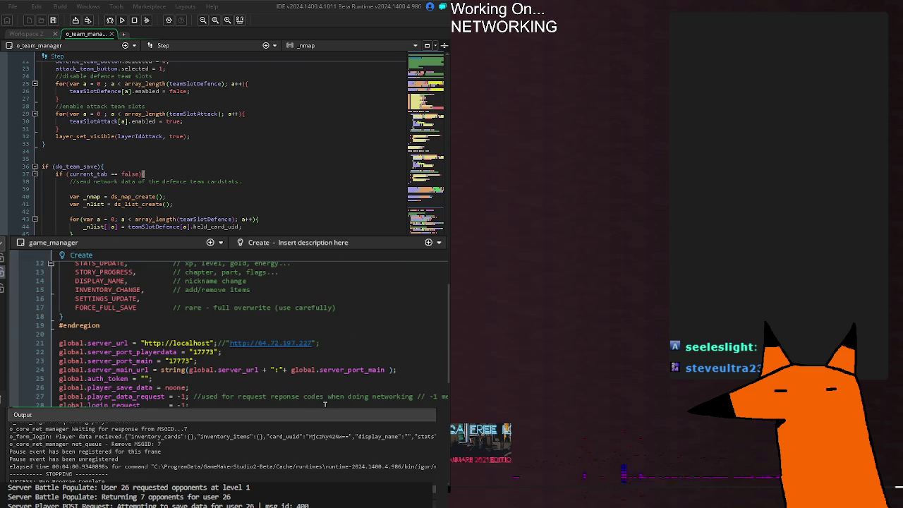
drag(226, 343, 371, 343)
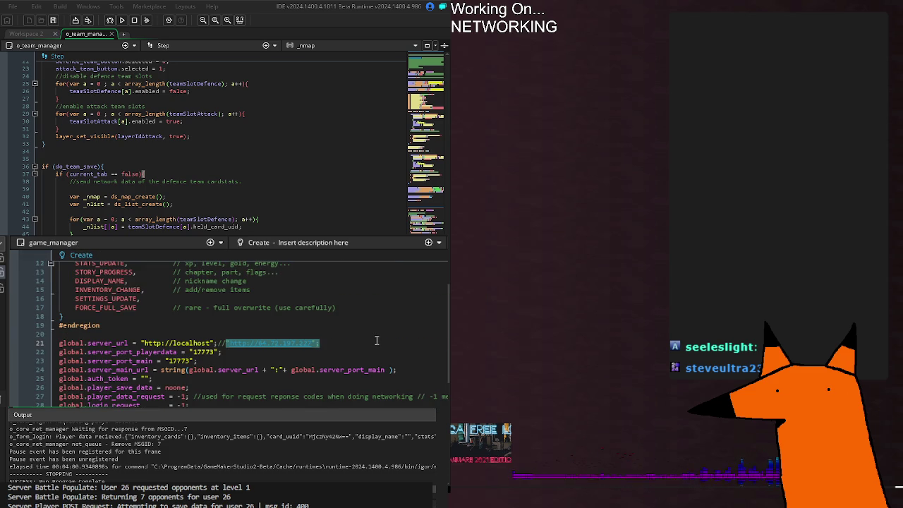
key(BackSpace)
key(BackSpace)
key(BackSpace)
Step: Review the rest of game_manager's Create code, then return to the summon manager's Step code
click(204, 396)
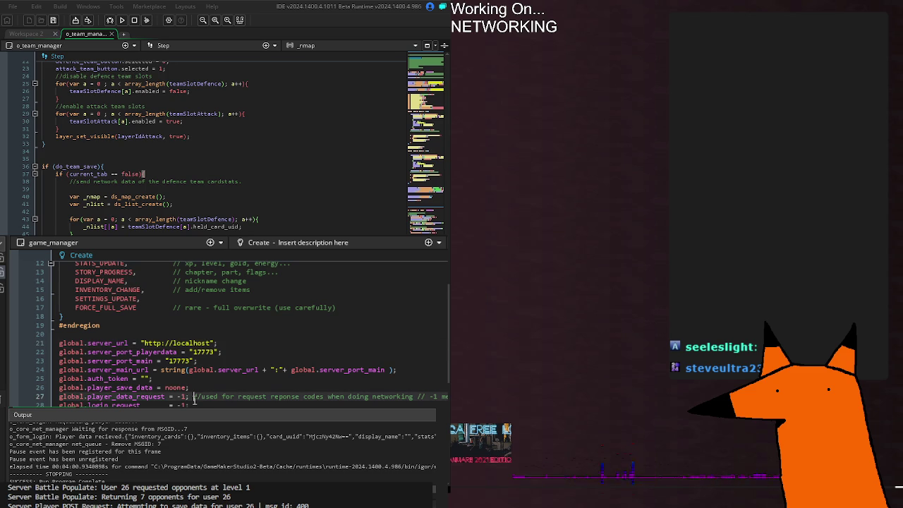
scroll(247, 331, up, 3)
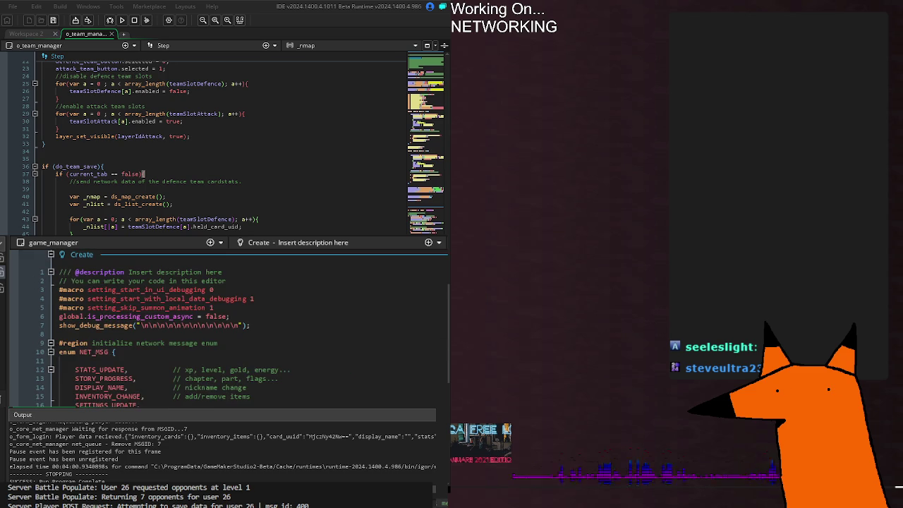
scroll(233, 332, down, 10)
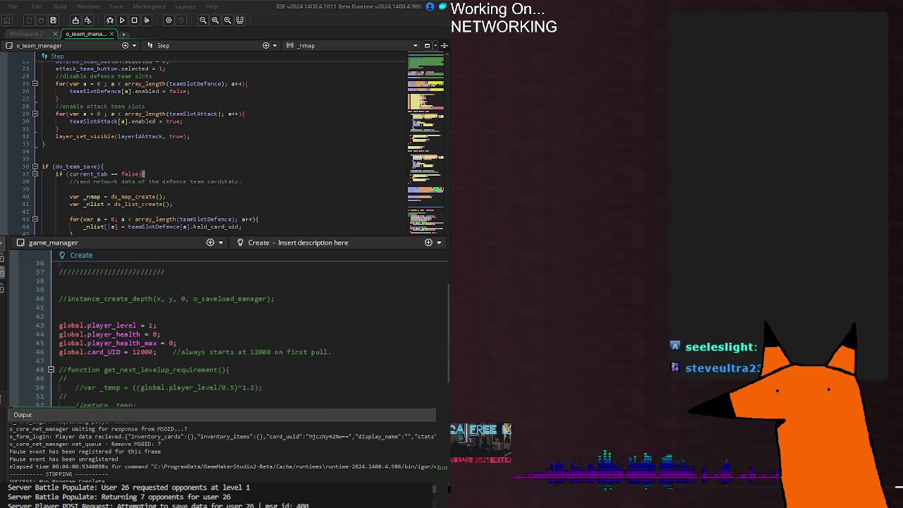
scroll(233, 331, down, 15)
scroll(233, 332, down, 15)
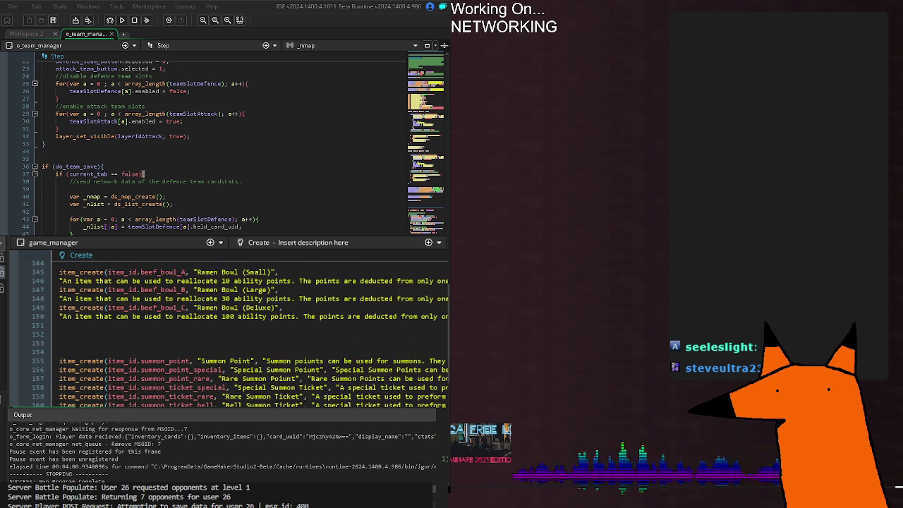
scroll(233, 332, down, 2)
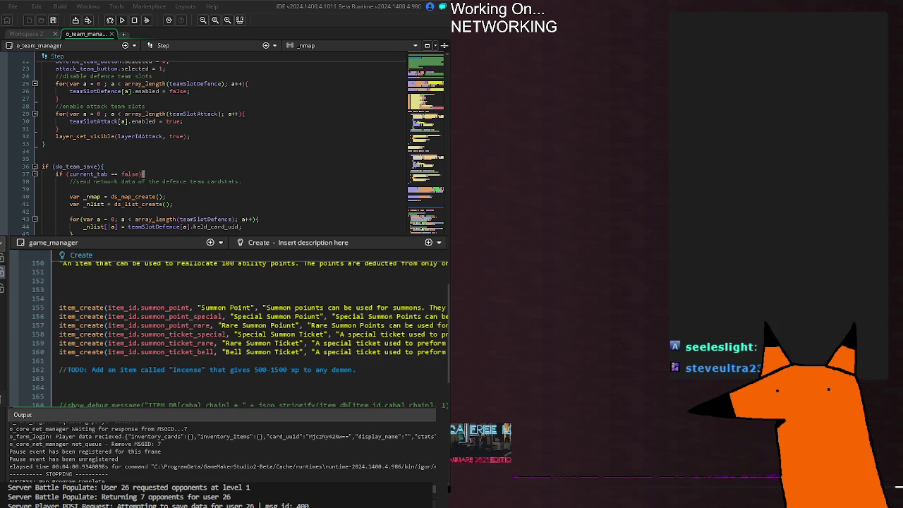
scroll(233, 332, down, 12)
scroll(160, 403, down, 7)
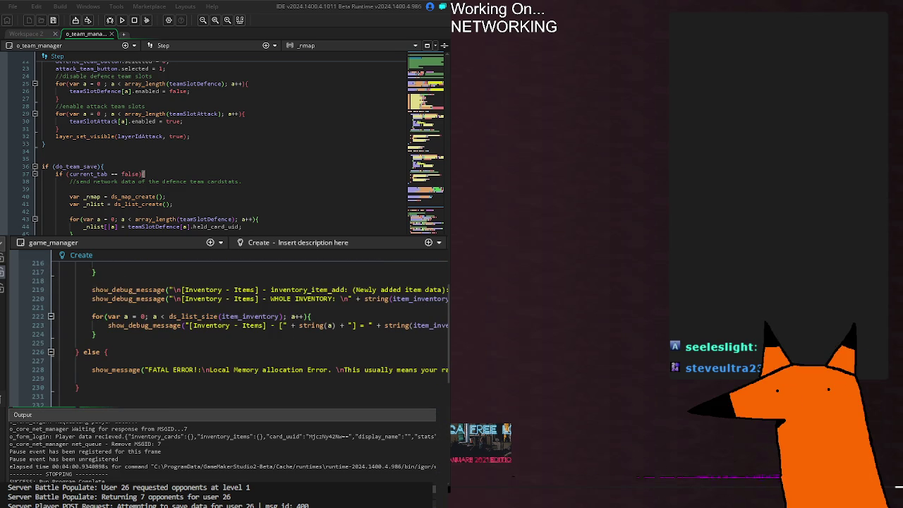
key(ctrl+Tab)
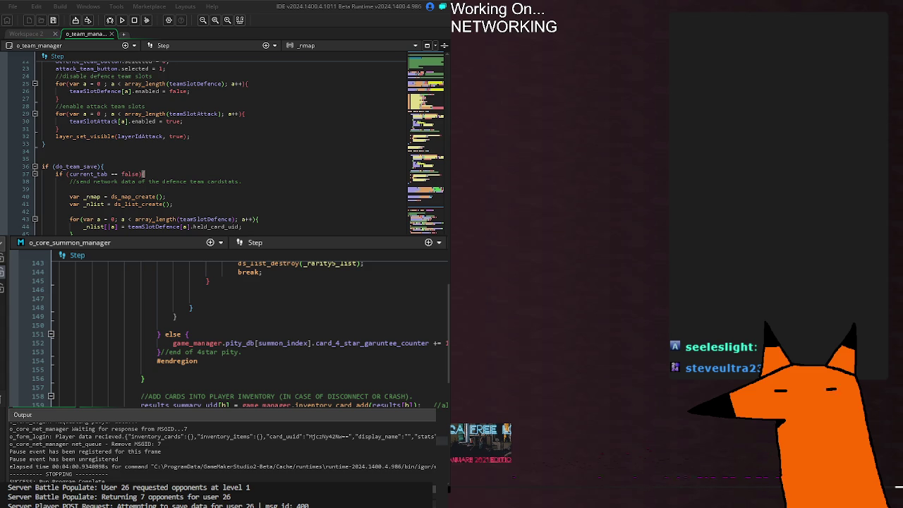
Step: Scroll through o_core_summon_manager's Step code to review the summon odds, card-rolling and pity logic
scroll(247, 325, down, 8)
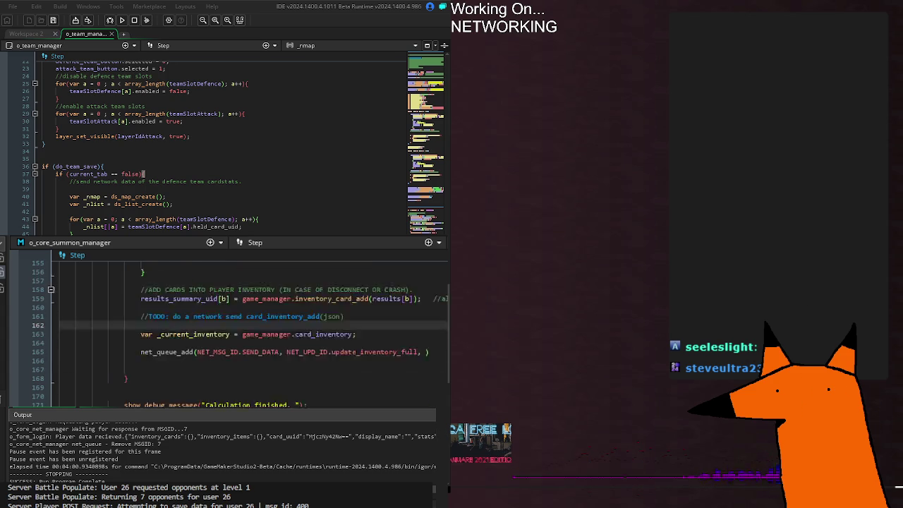
scroll(247, 324, up, 13)
scroll(247, 325, up, 5)
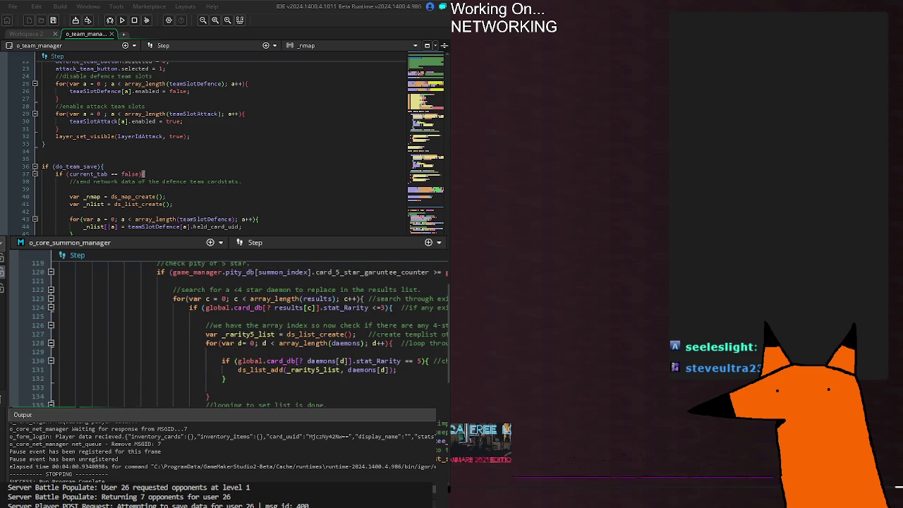
scroll(247, 325, up, 5)
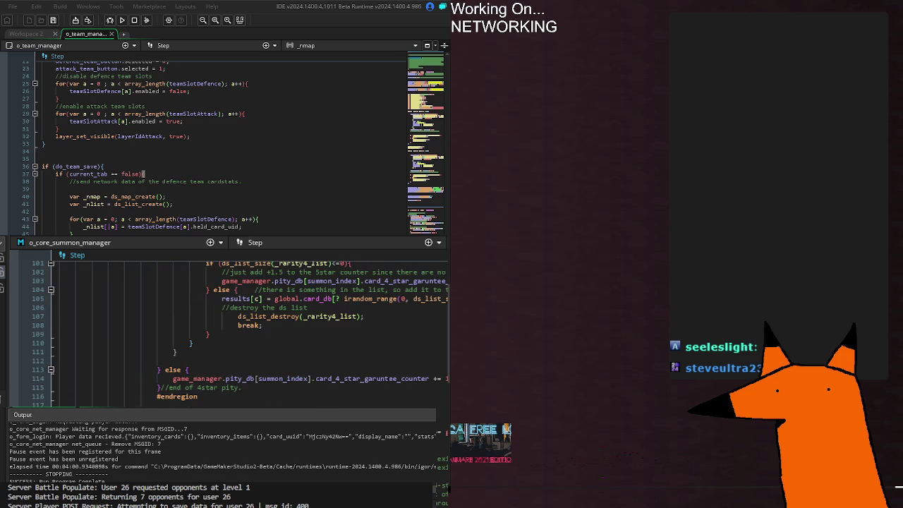
scroll(247, 325, up, 12)
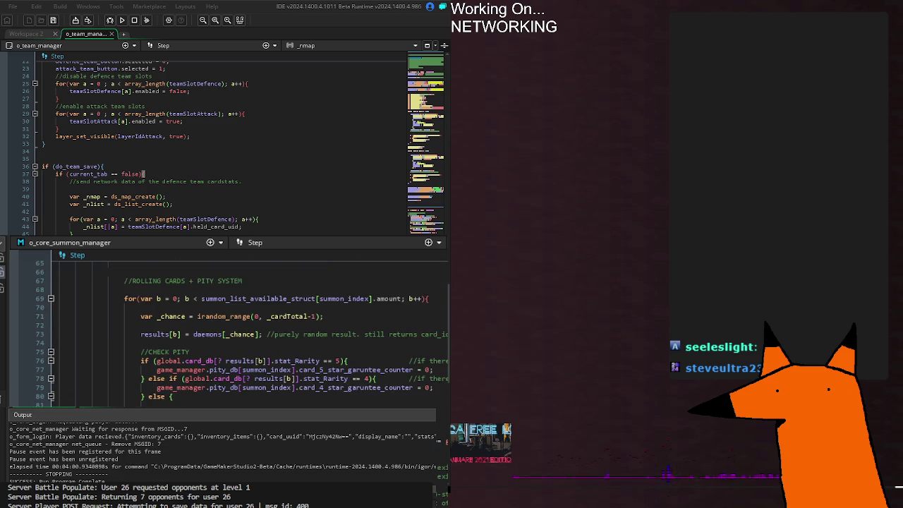
scroll(247, 325, up, 4)
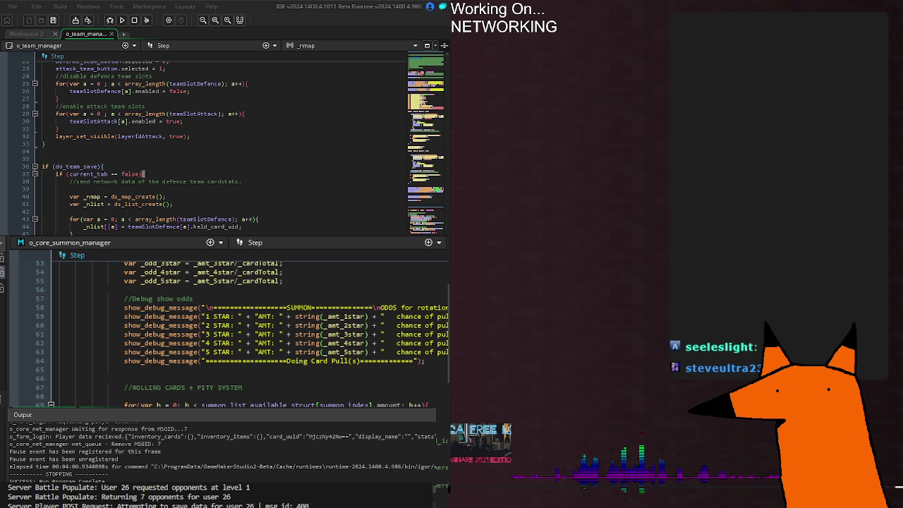
scroll(247, 325, up, 2)
scroll(247, 325, up, 14)
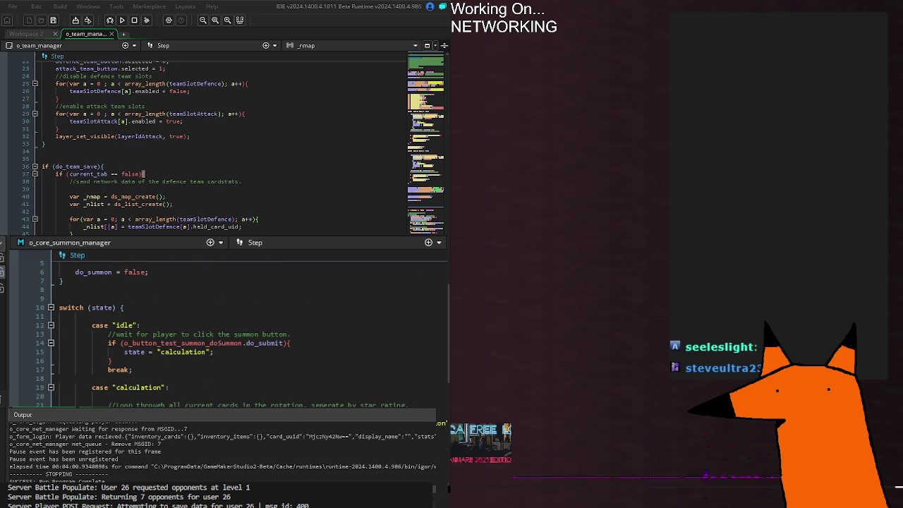
scroll(332, 367, down, 16)
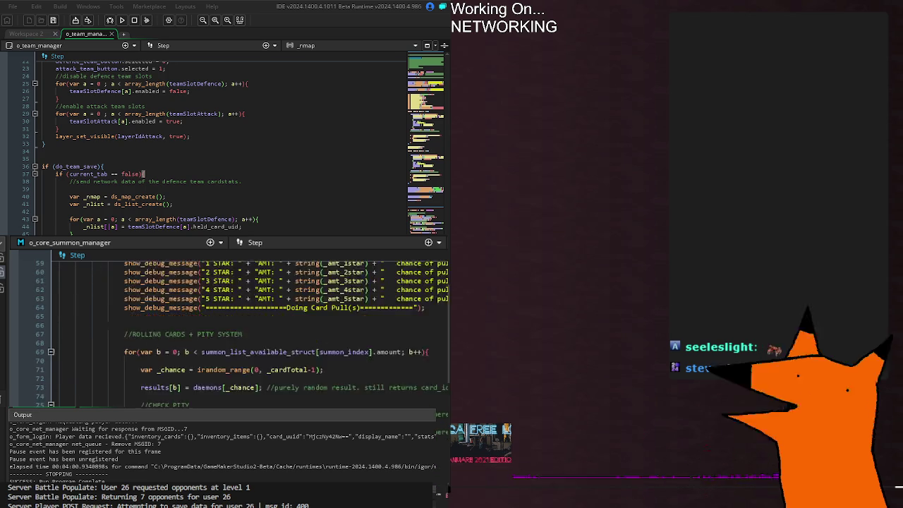
scroll(282, 385, down, 20)
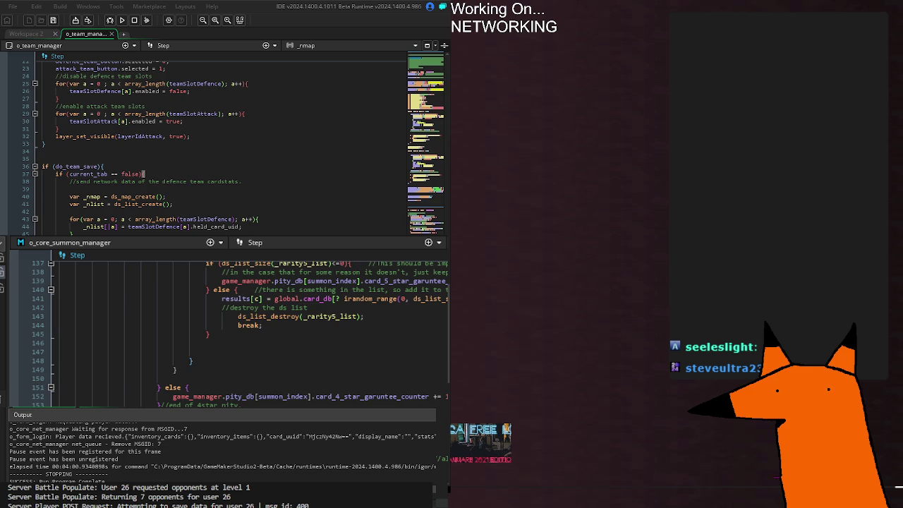
key(alt+Left)
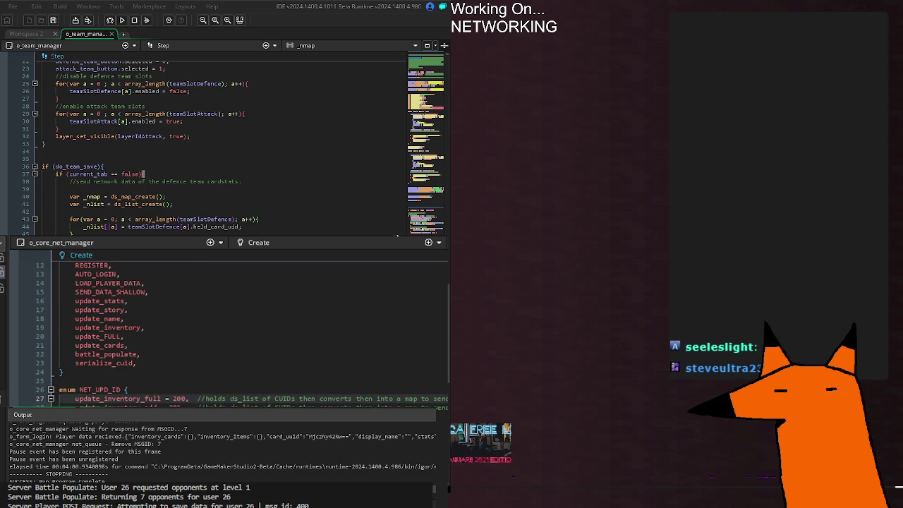
key(alt+Right)
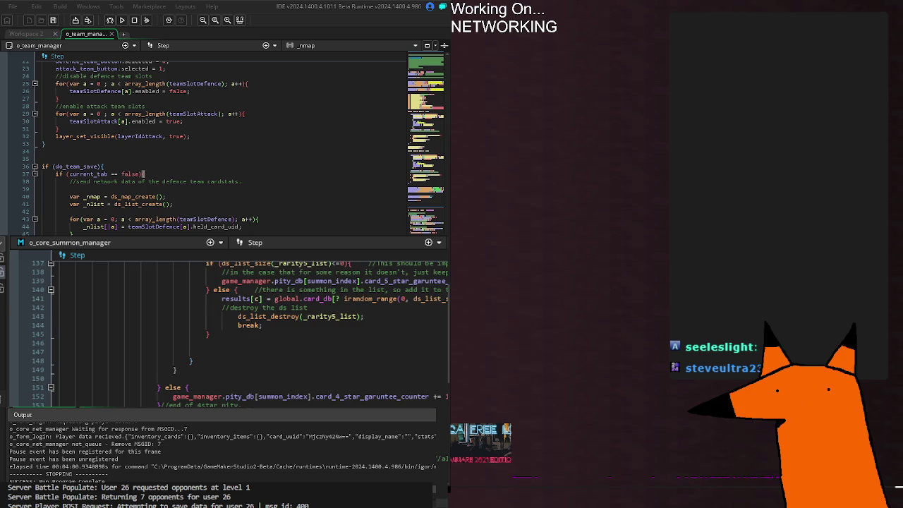
click(101, 202)
click(225, 221)
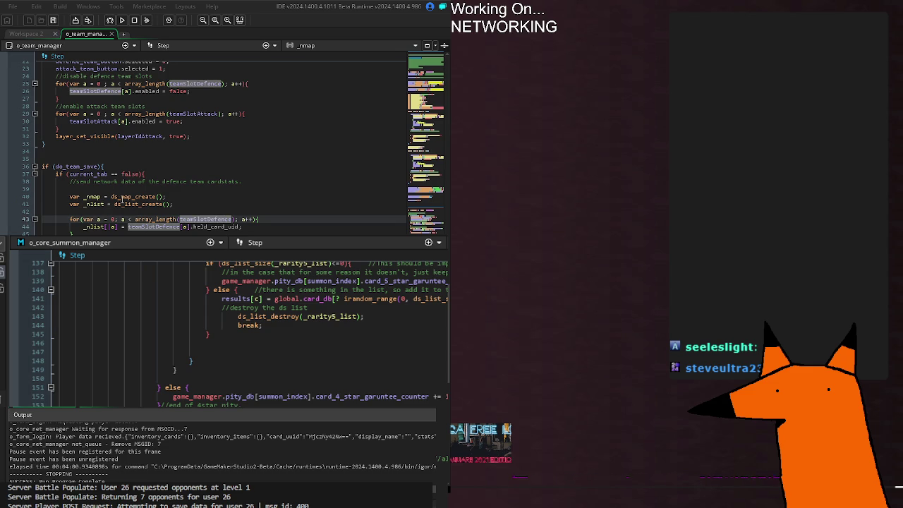
click(146, 205)
click(236, 210)
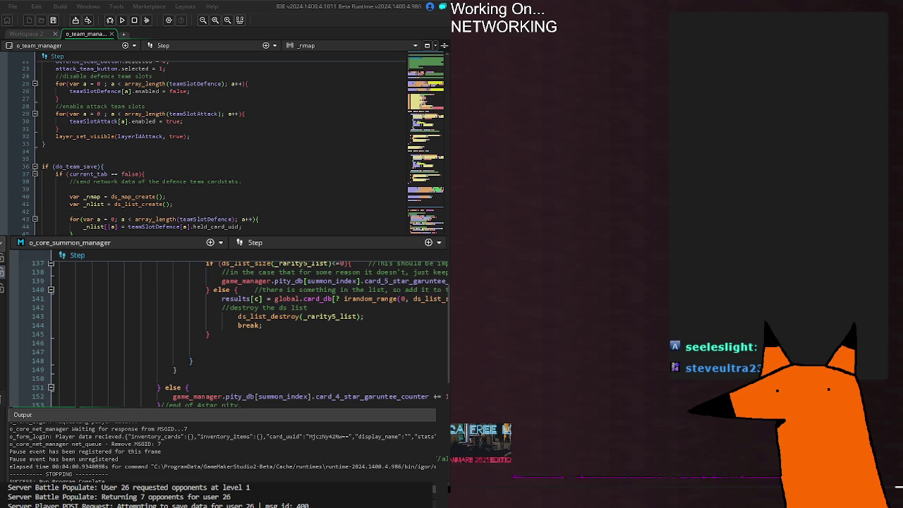
Step: Add the current inventory to the map with ds_map_add_list(_nmap, "inventory", _current_inventory);
text(ds_map_add_list)
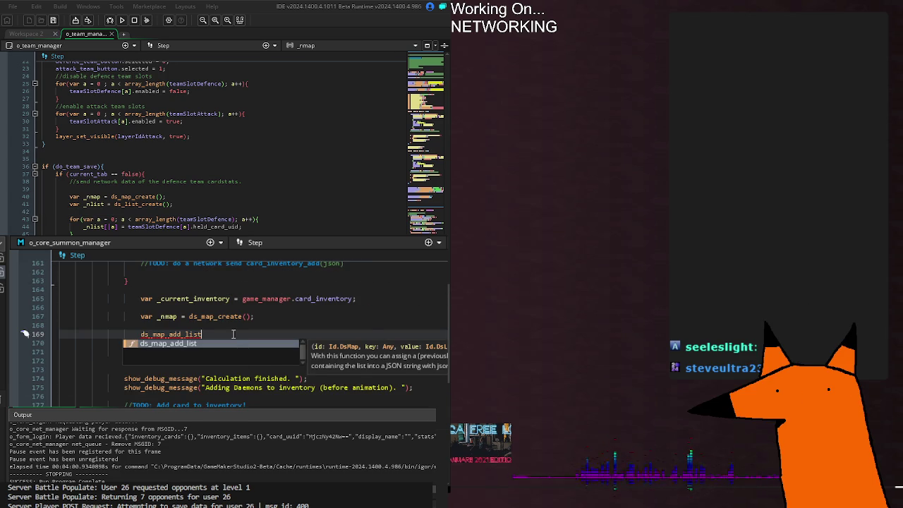
key(Escape)
key(ctrl+space)
text((_nmap,)
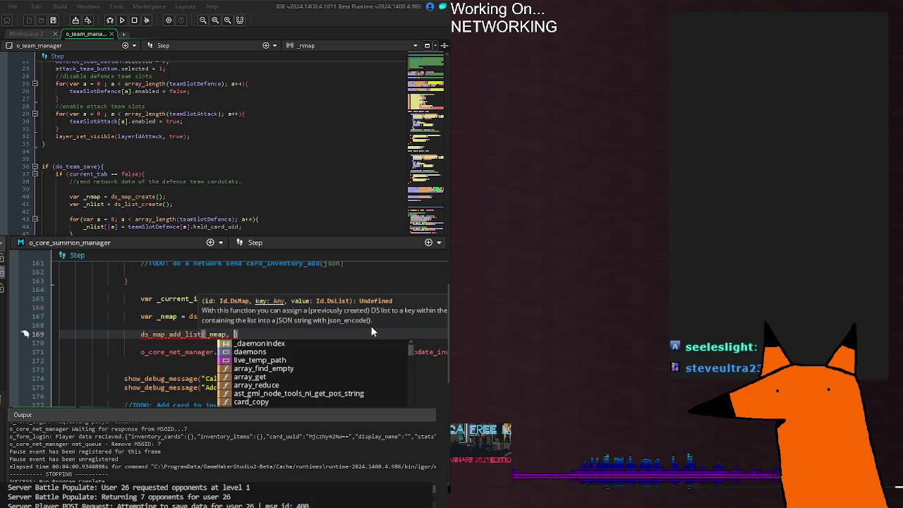
text(")
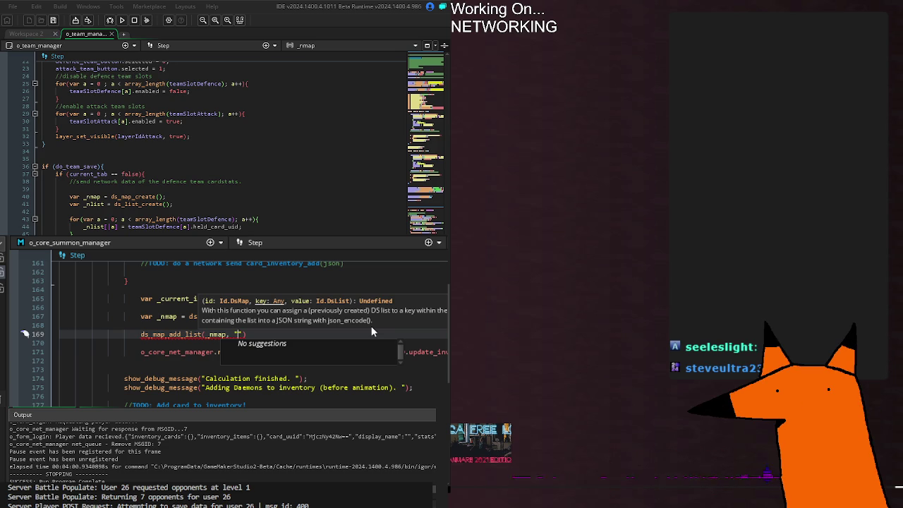
text(inventory", )
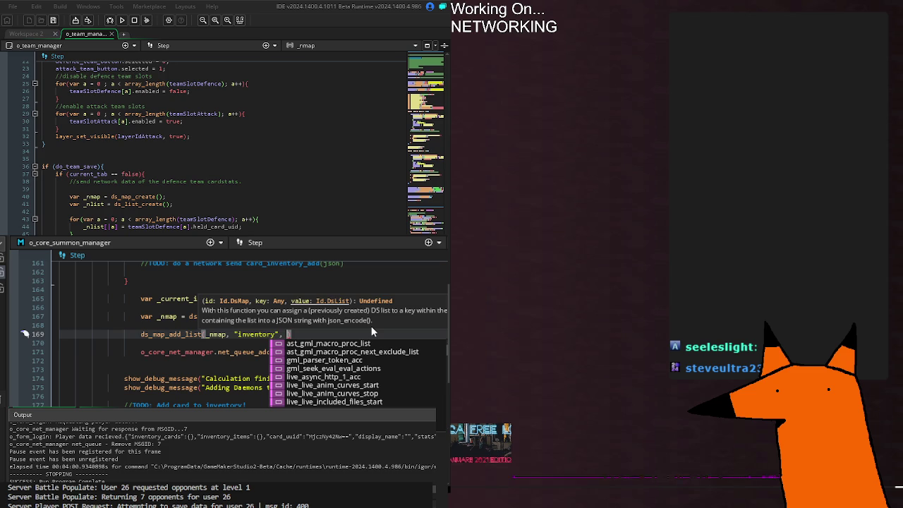
text(_cu)
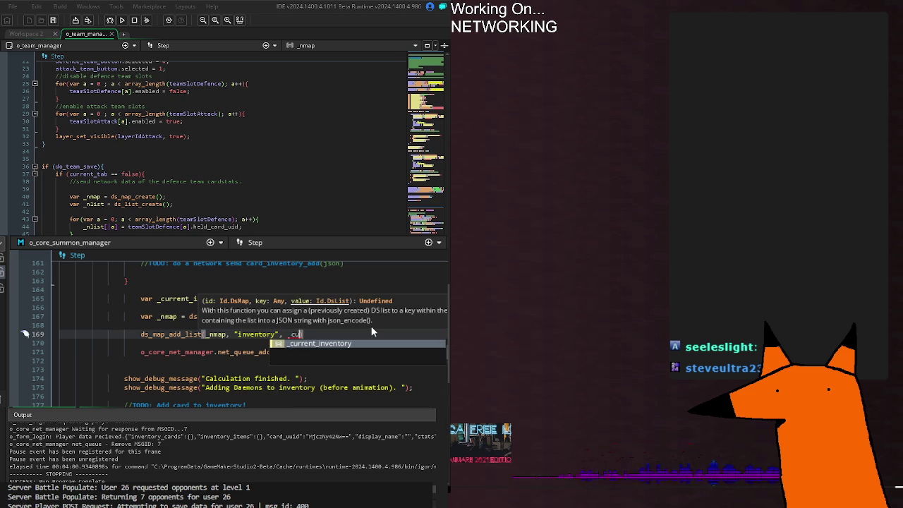
key(Return)
text();)
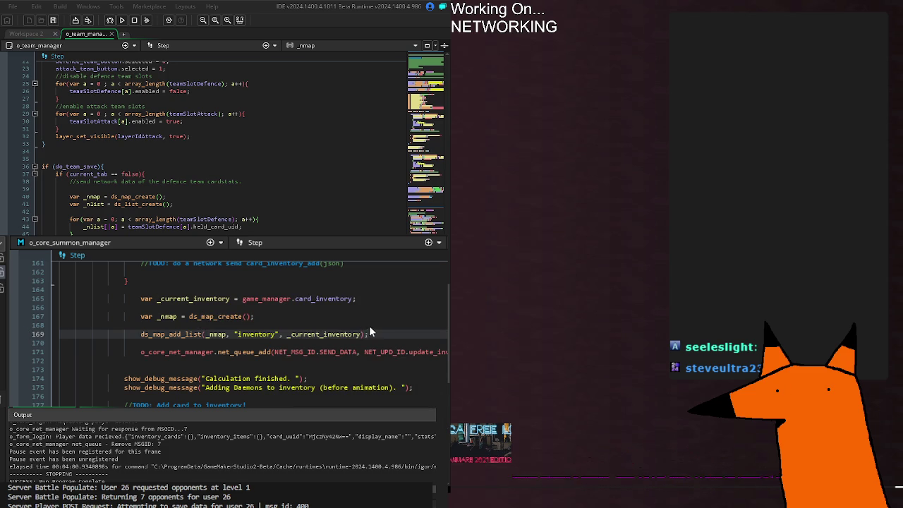
Step: Start a new indented line 171 with 'var _data = json_encode('
mouse_move(181, 336)
key(Return)
key(Return)
key(Tab)
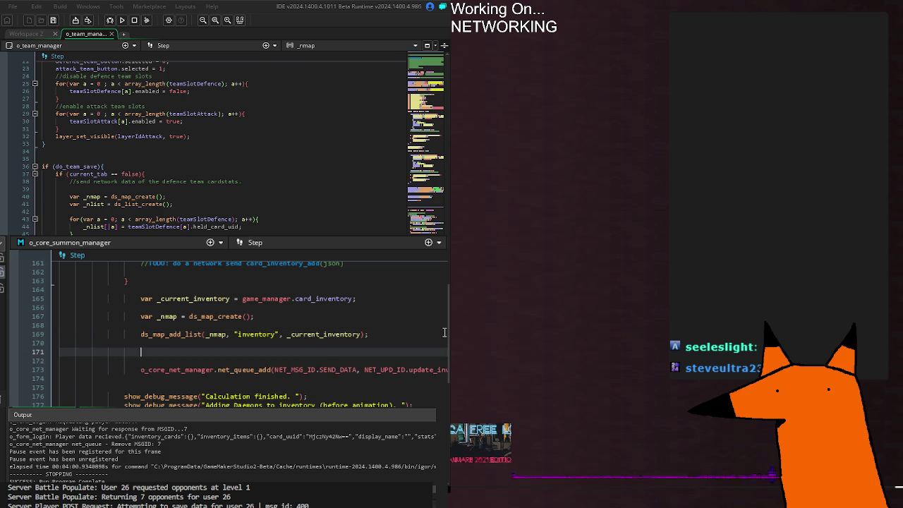
text(_d)
key(BackSpace)
key(BackSpace)
text(var)
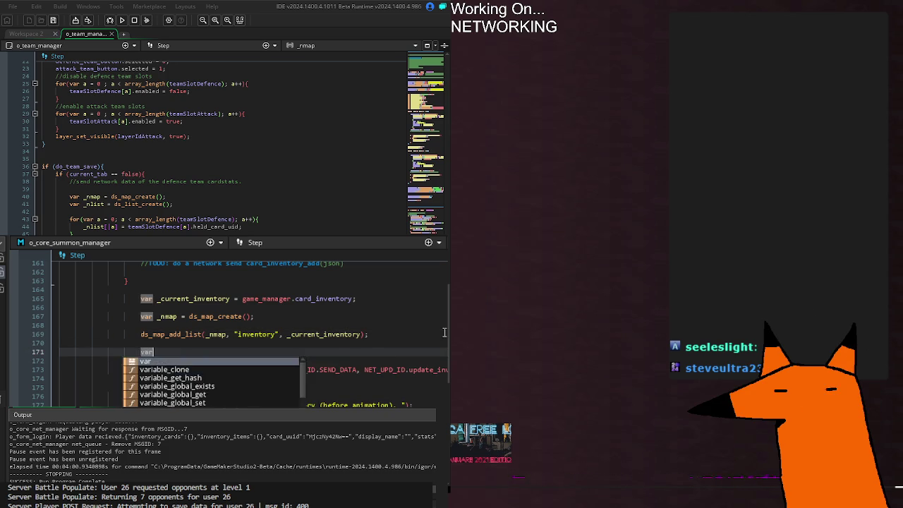
text( _data = json_encode)
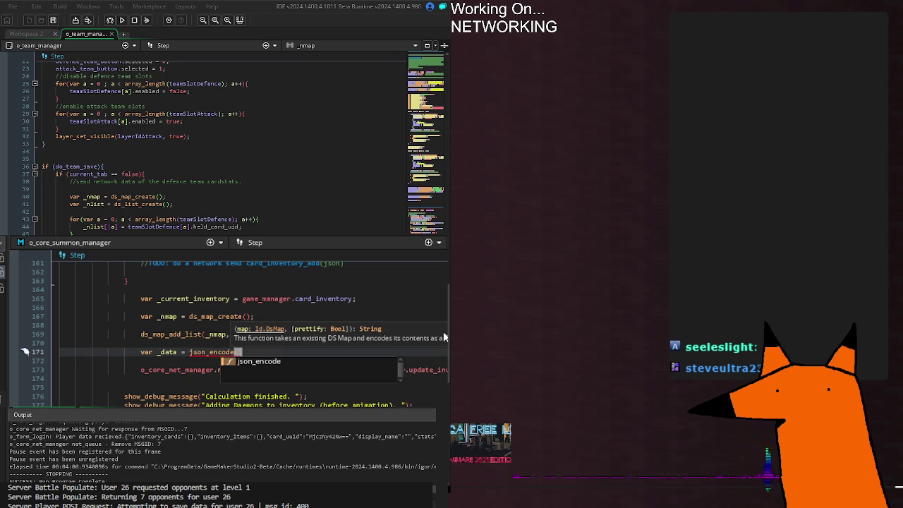
text(()
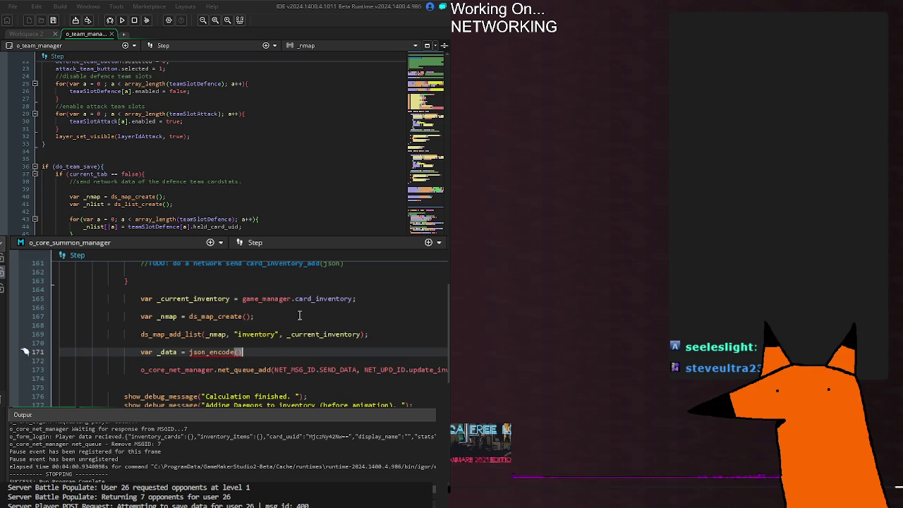
click(391, 334)
click(233, 370)
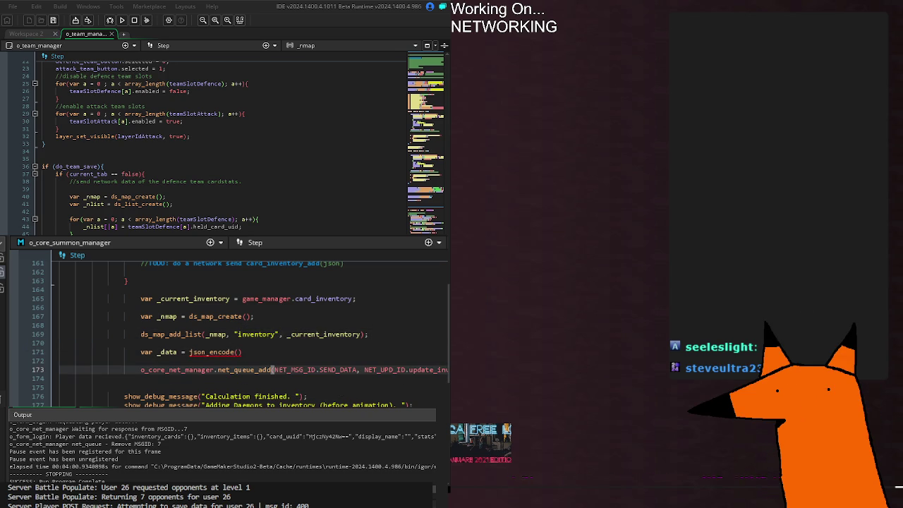
click(238, 351)
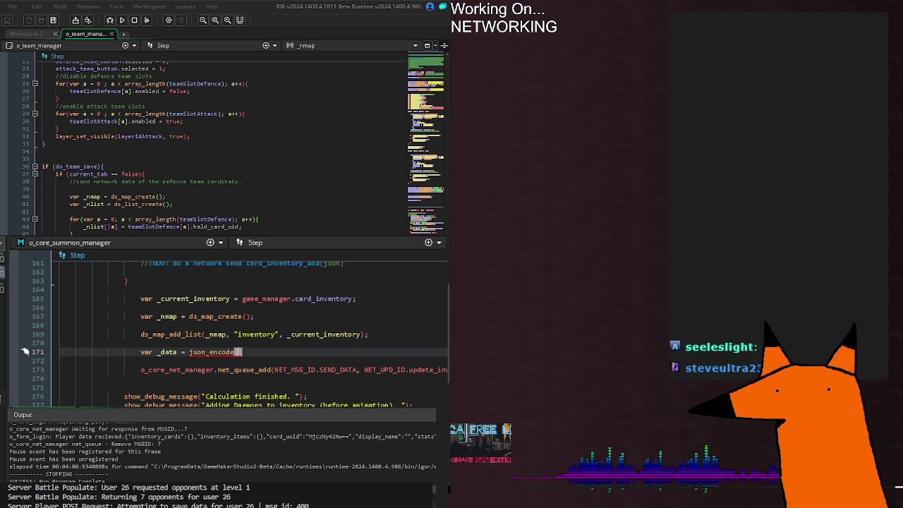
Step: Pass _nmap as json_encode's argument, then check the net_queue_add call's arguments
text(_da)
key(Return)
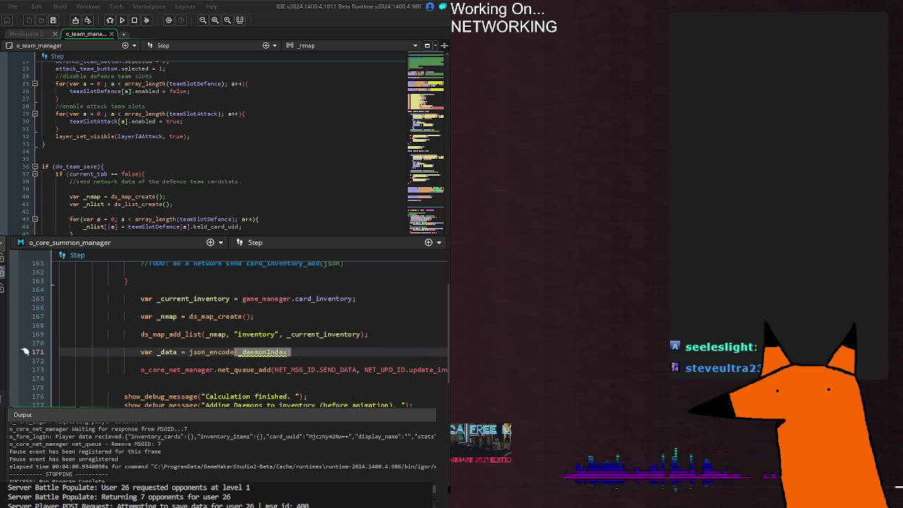
mouse_move(209, 356)
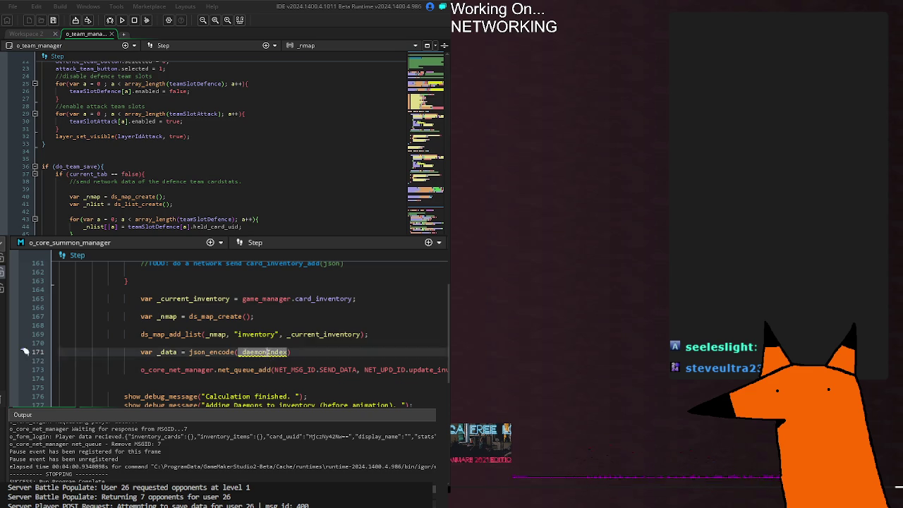
text(_nmap)
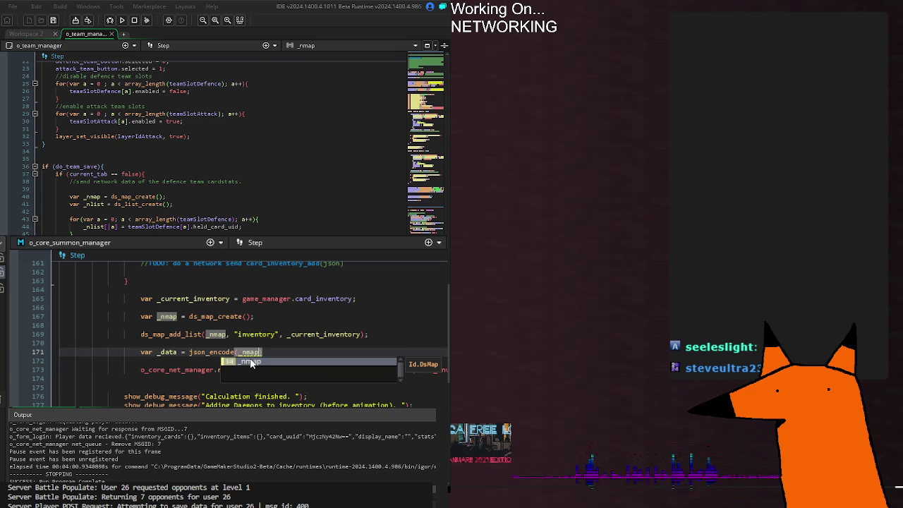
key(Escape)
key(Down)
key(Down)
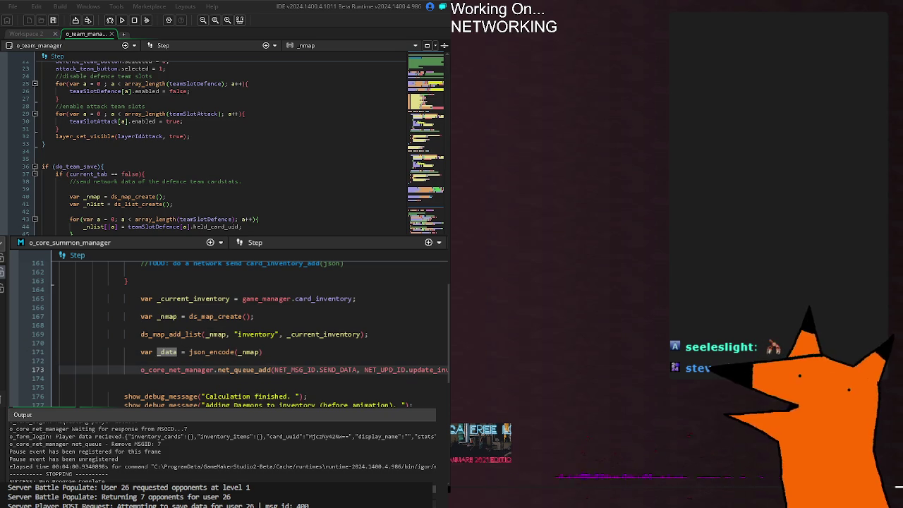
click(273, 370)
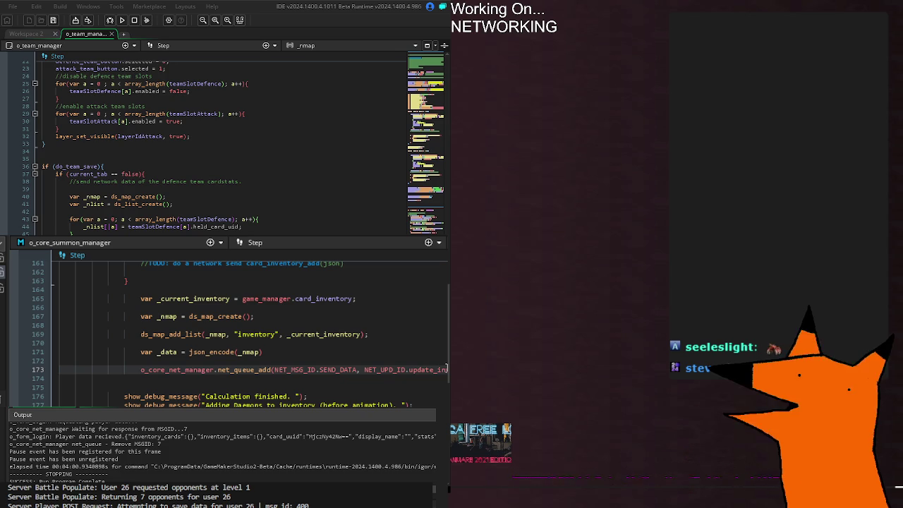
click(361, 355)
text(node webserver.js)
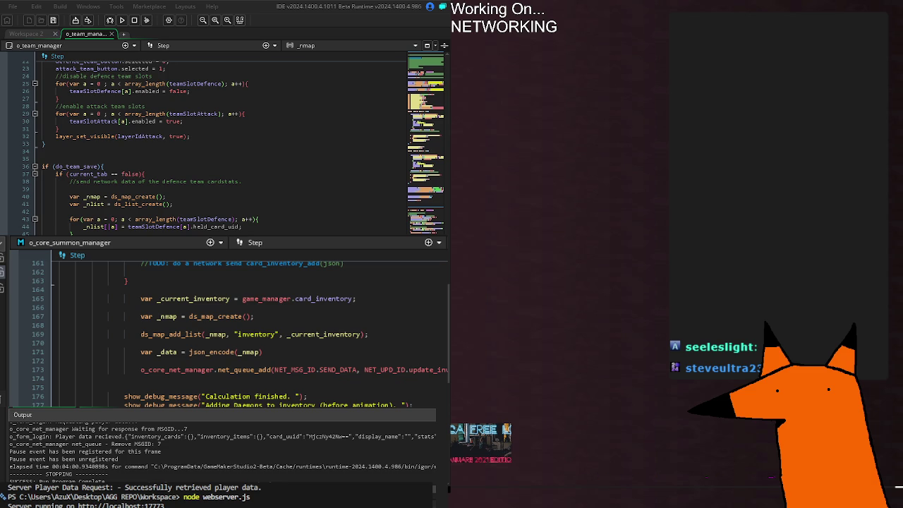
Step: Inspect the NET_UPD_ID enum definition in o_core_net_manager Create, then build and run the game
scroll(233, 328, up, 4)
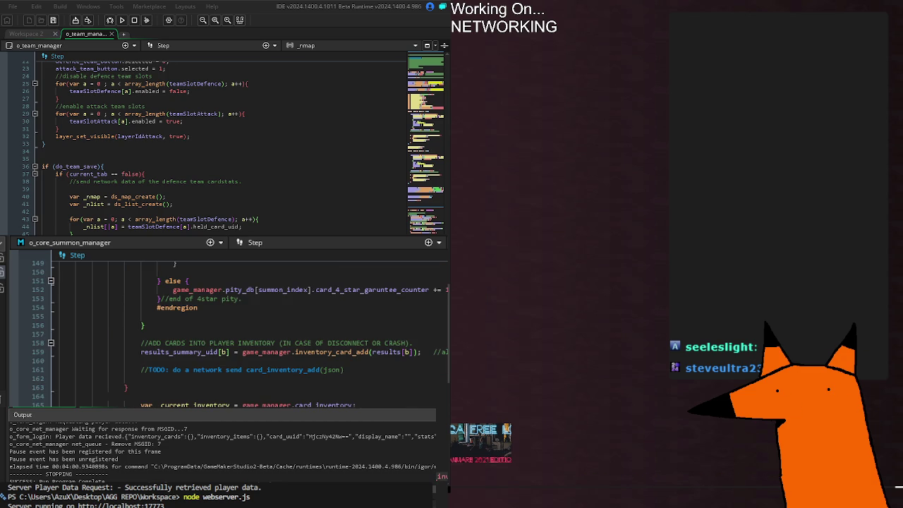
key(F12)
scroll(106, 364, up, 4)
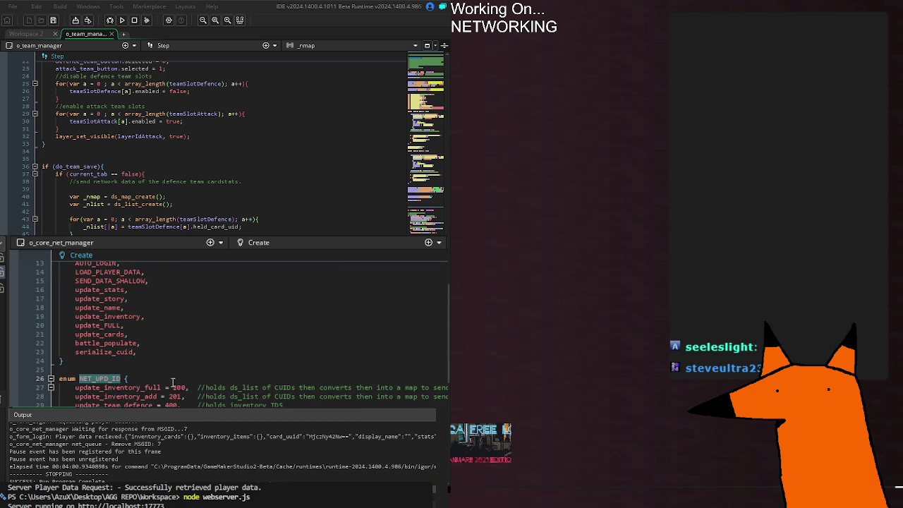
key(alt+Left)
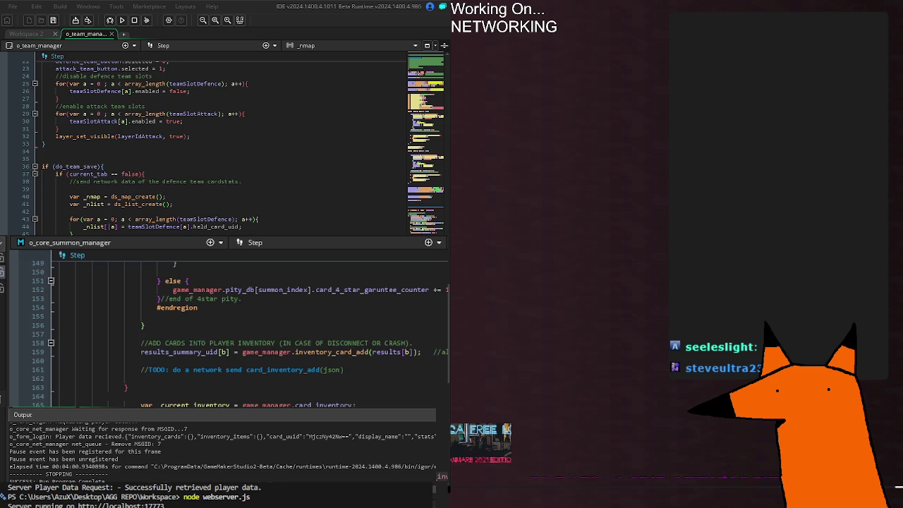
key(alt+Right)
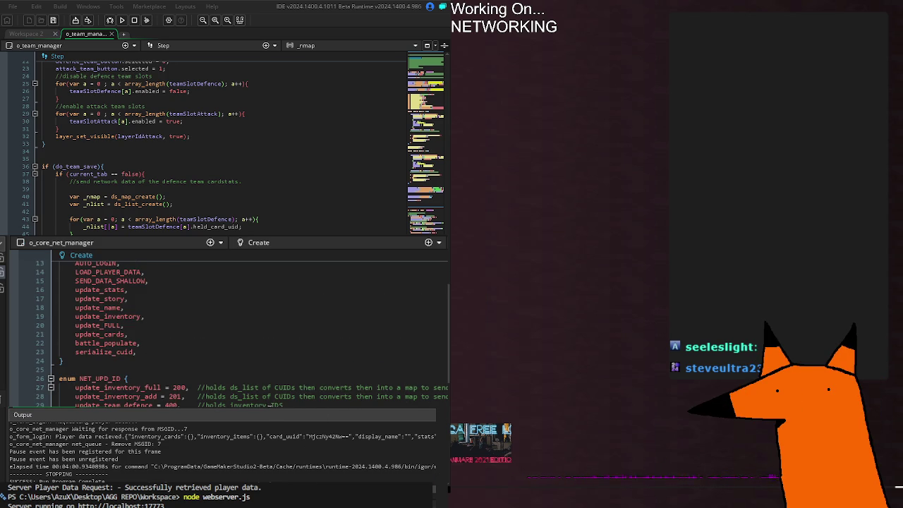
key(F5)
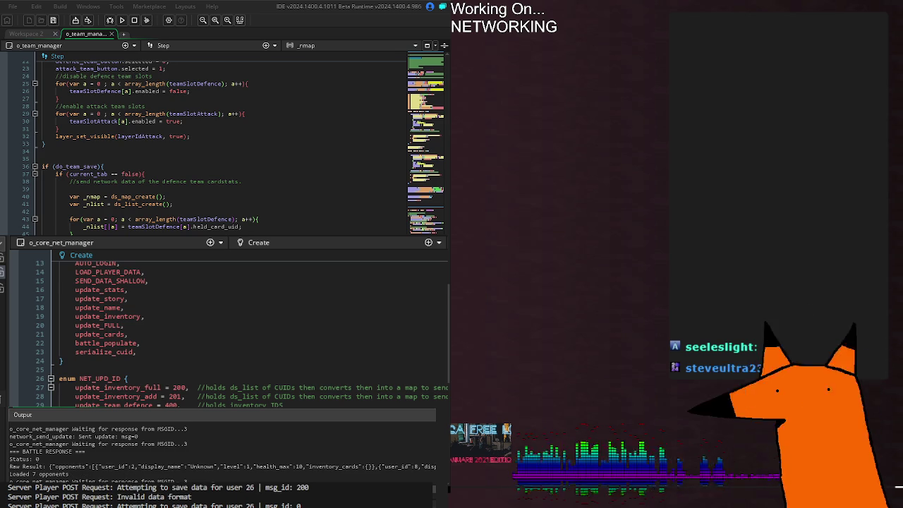
Step: Save Navvy as the defence team in the running game, then rebuild and rerun it
key(alt+Tab)
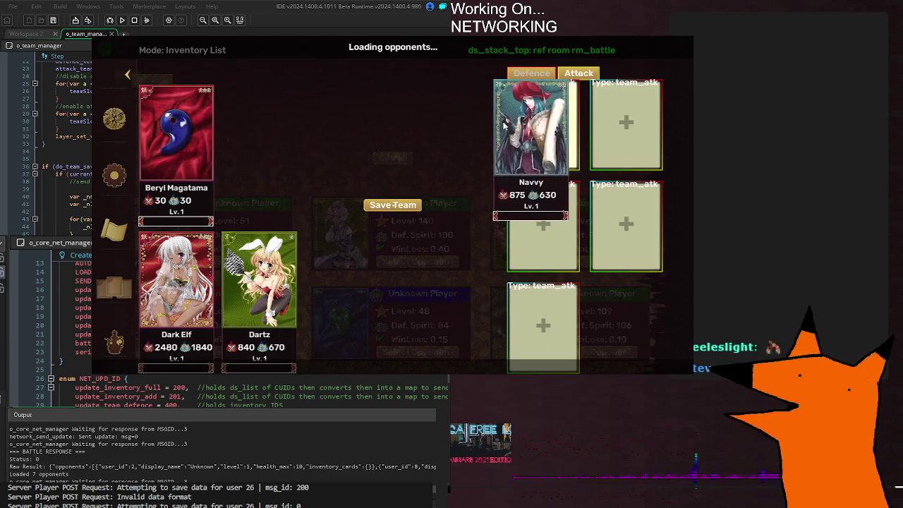
click(532, 74)
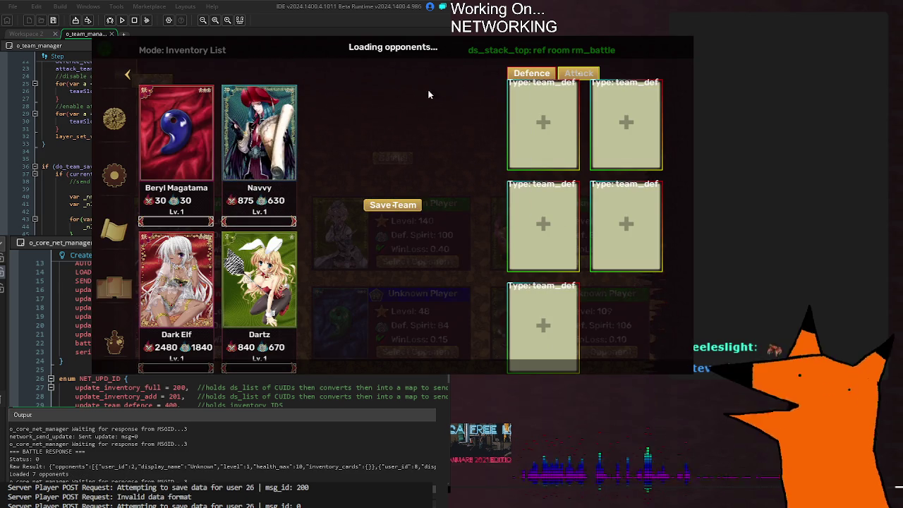
click(395, 207)
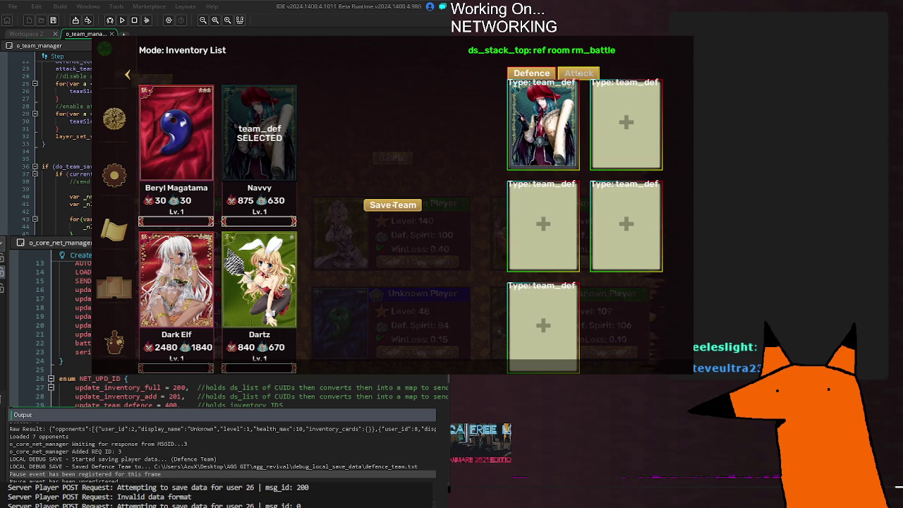
key(F5)
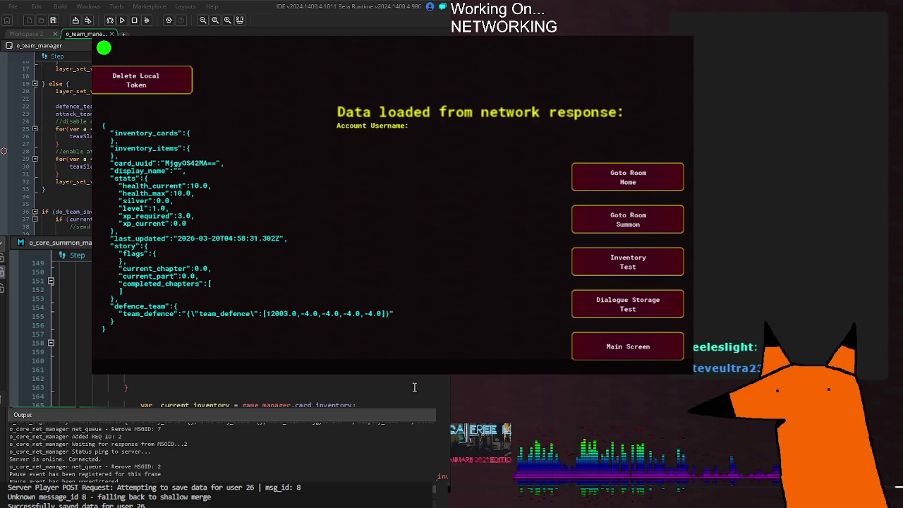
click(437, 396)
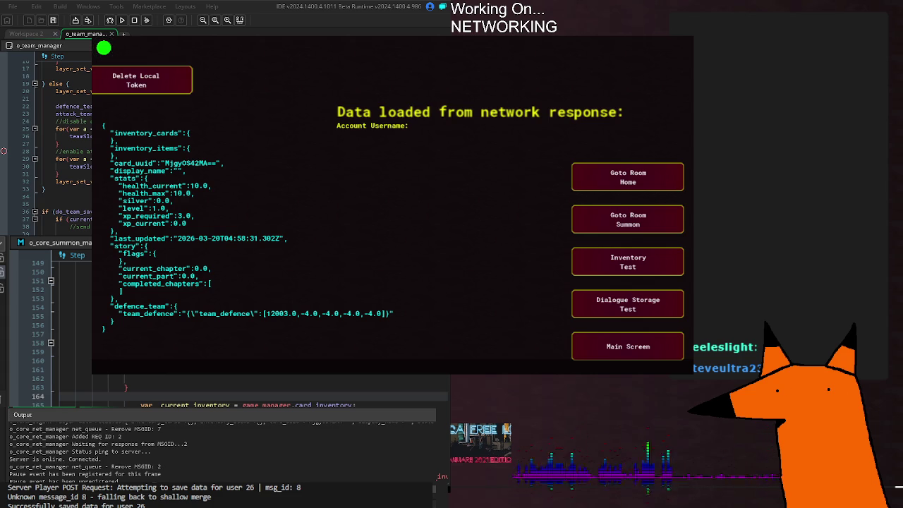
key(F12)
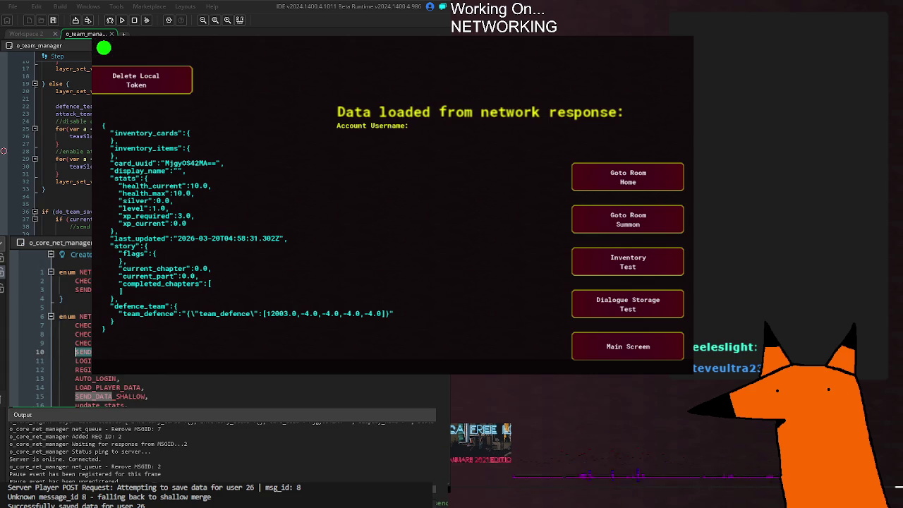
click(149, 397)
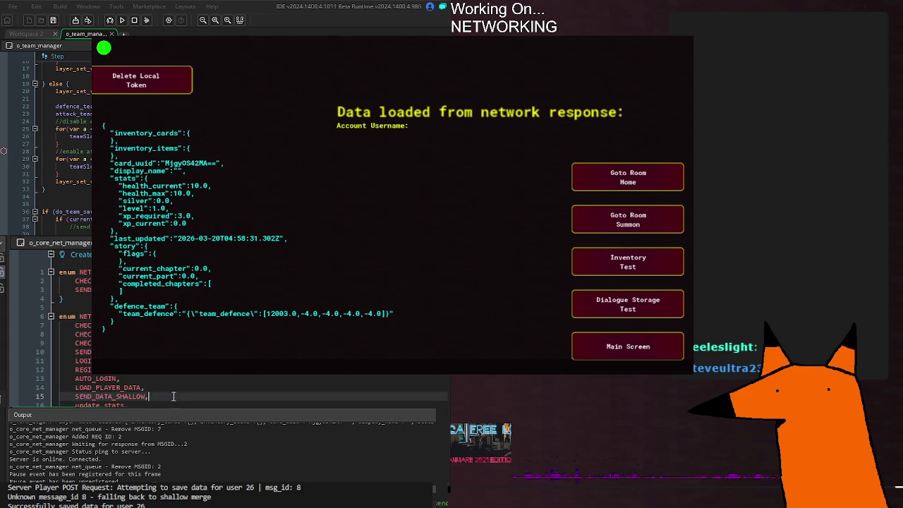
scroll(188, 396, down, 4)
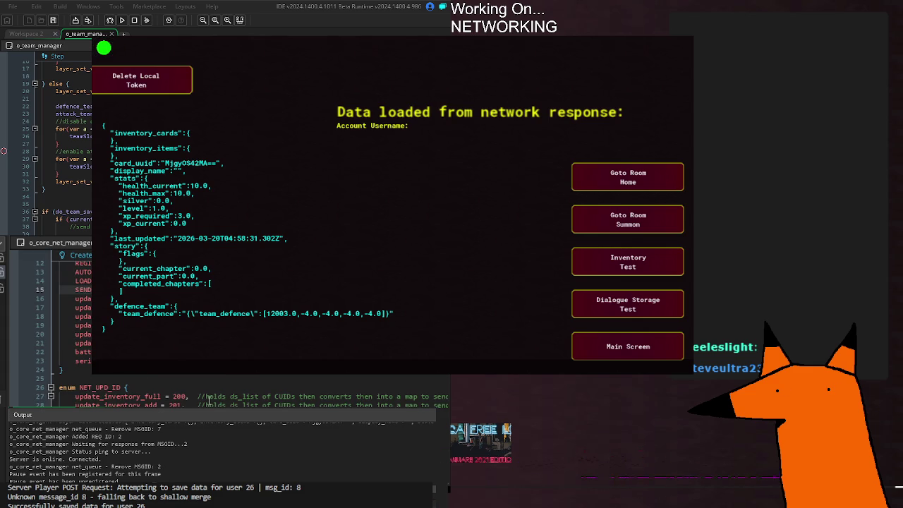
click(185, 398)
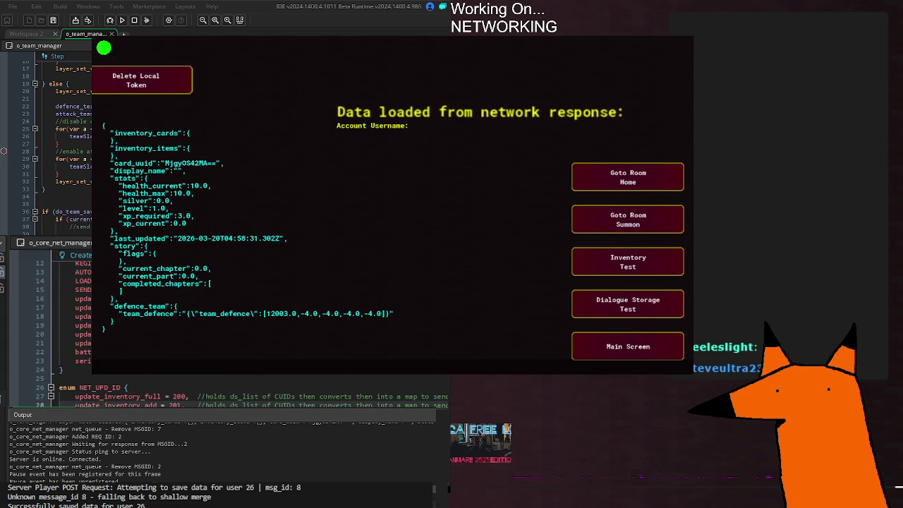
scroll(106, 332, down, 4)
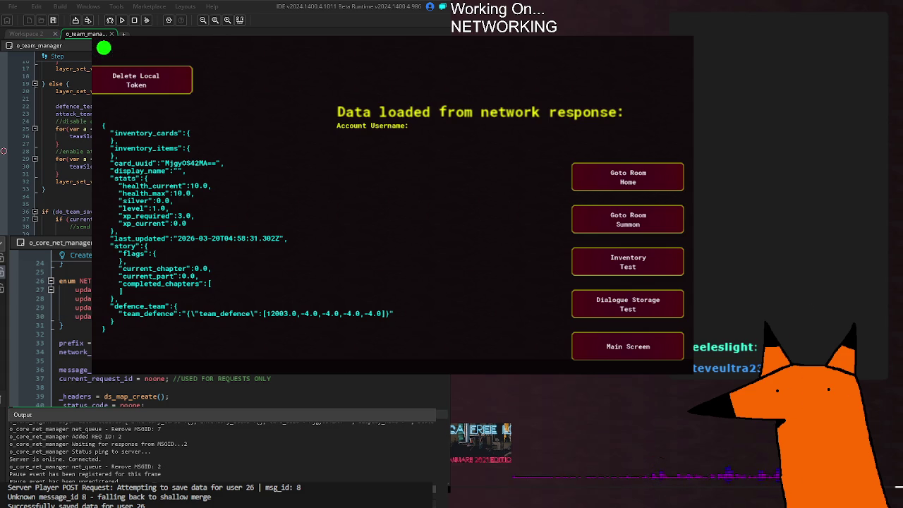
scroll(64, 332, down, 8)
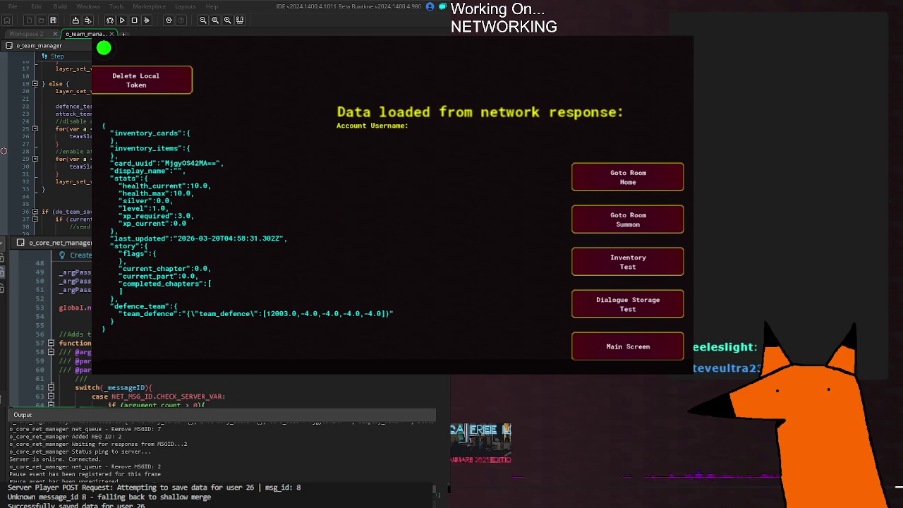
scroll(64, 332, down, 15)
scroll(64, 331, up, 10)
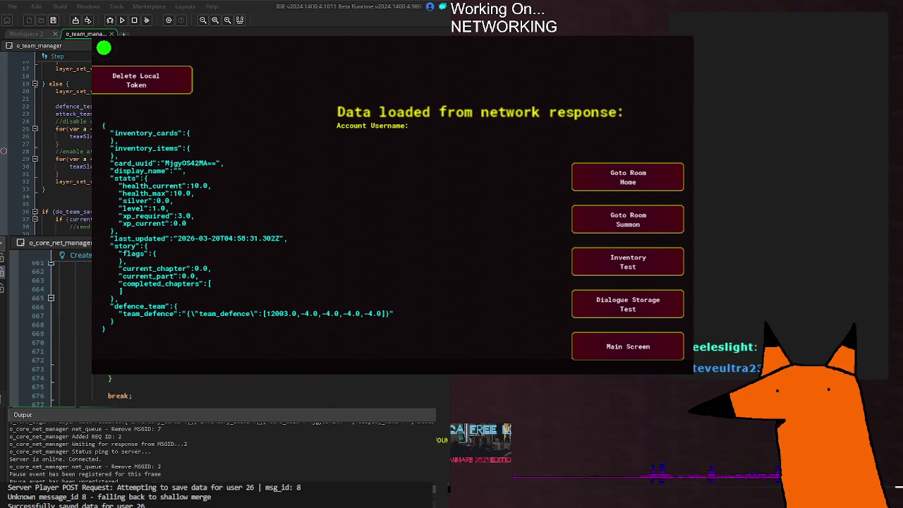
scroll(64, 332, up, 14)
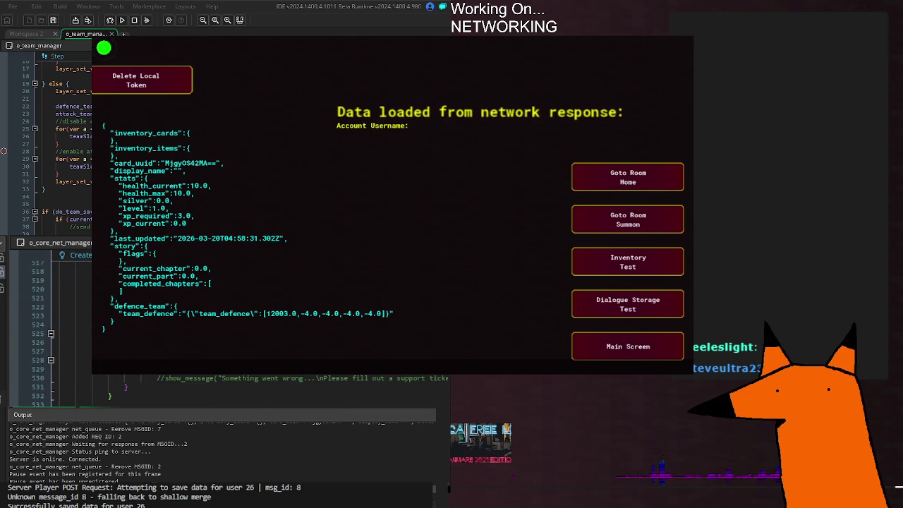
scroll(63, 331, up, 10)
scroll(64, 331, up, 8)
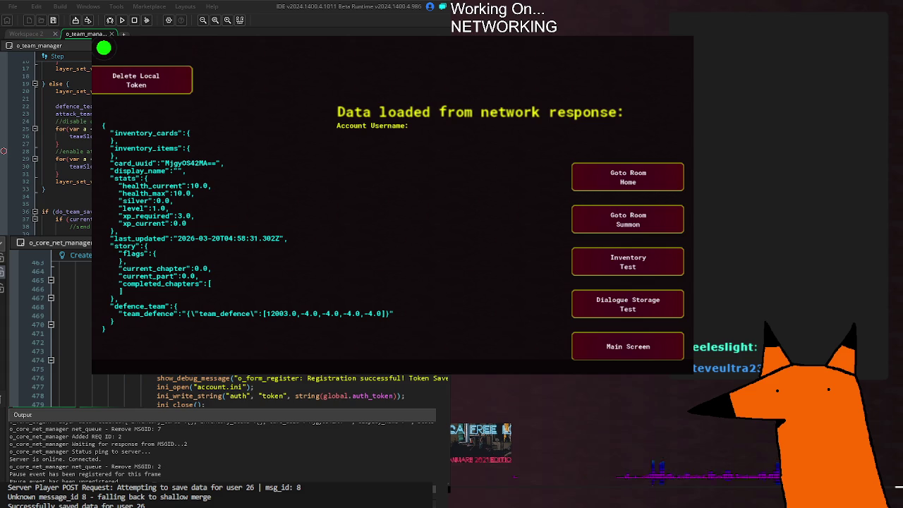
scroll(63, 332, up, 12)
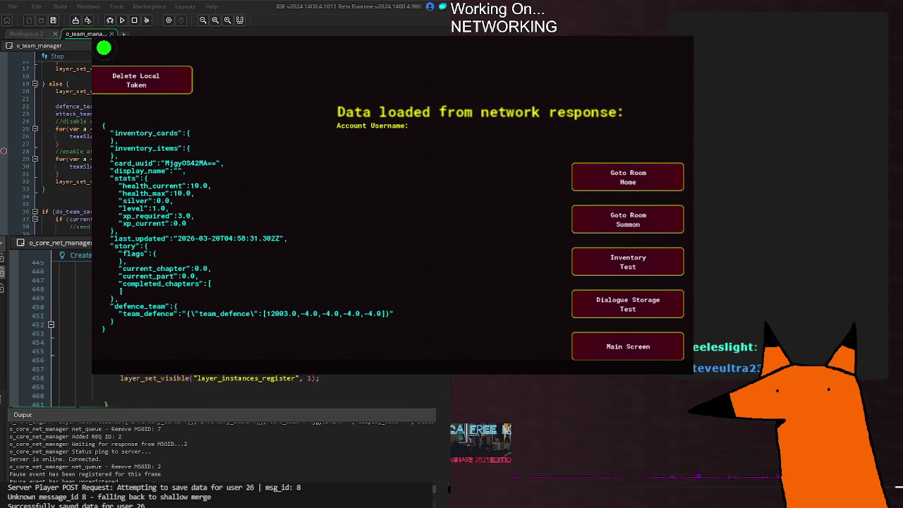
scroll(64, 332, up, 6)
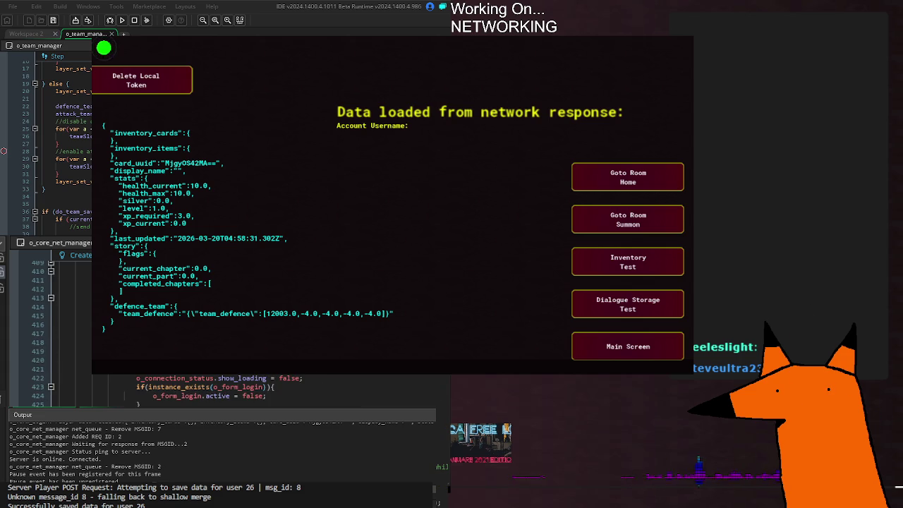
scroll(63, 332, down, 20)
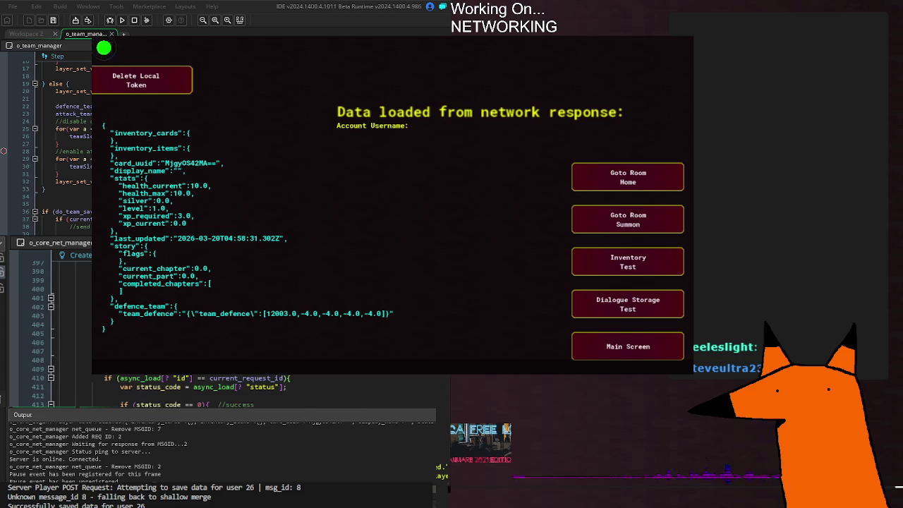
scroll(63, 331, down, 20)
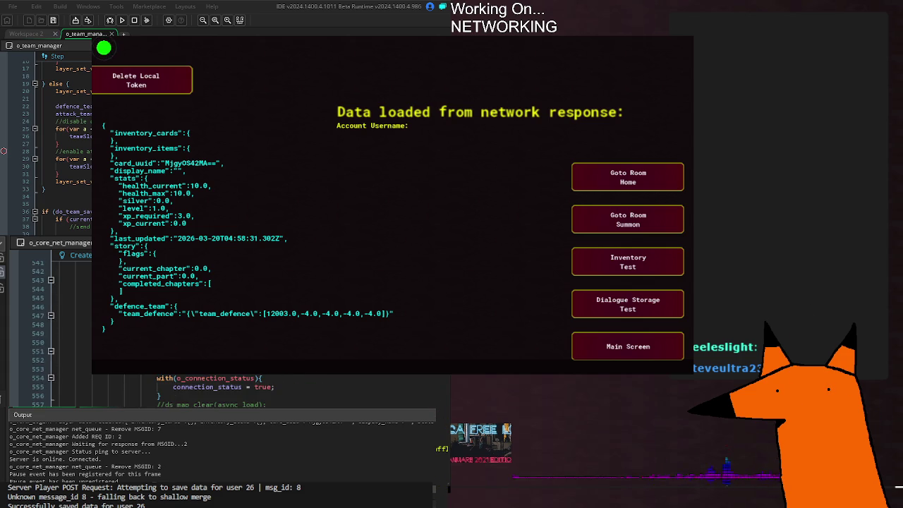
scroll(63, 332, down, 2)
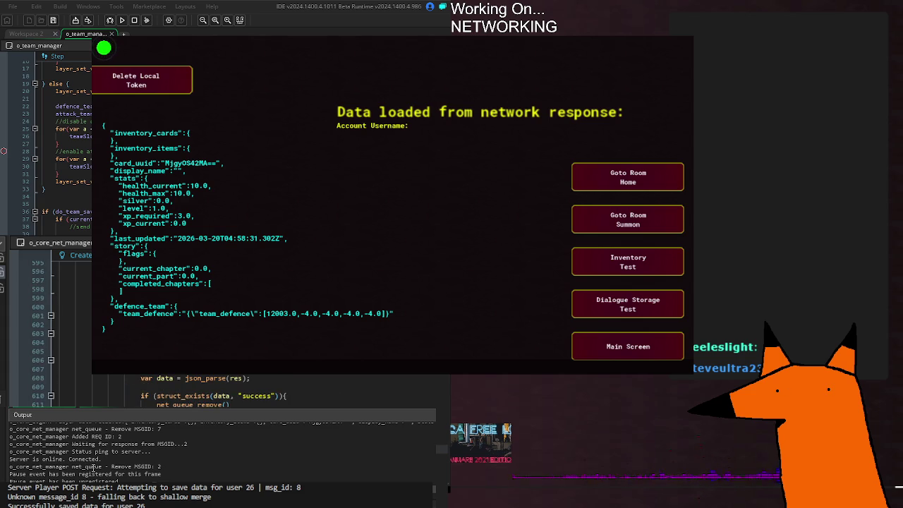
scroll(115, 459, up, 3)
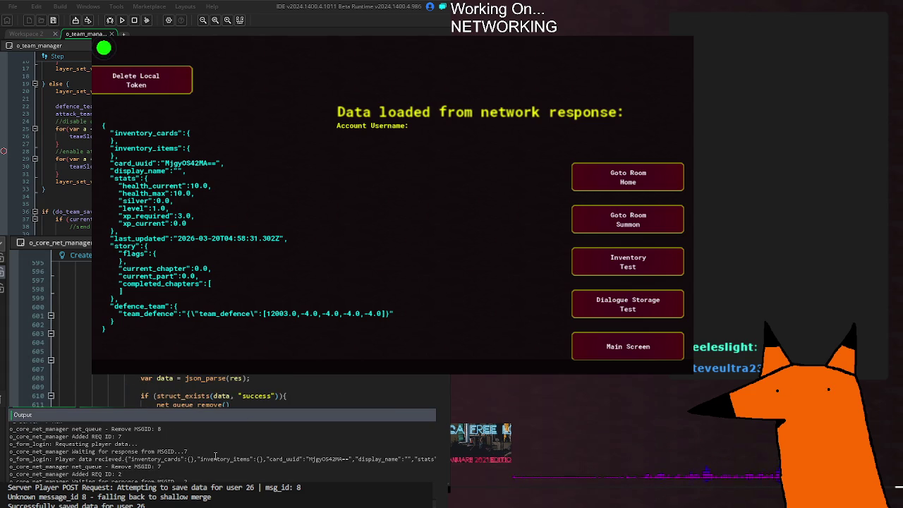
scroll(204, 446, up, 1)
scroll(190, 436, up, 2)
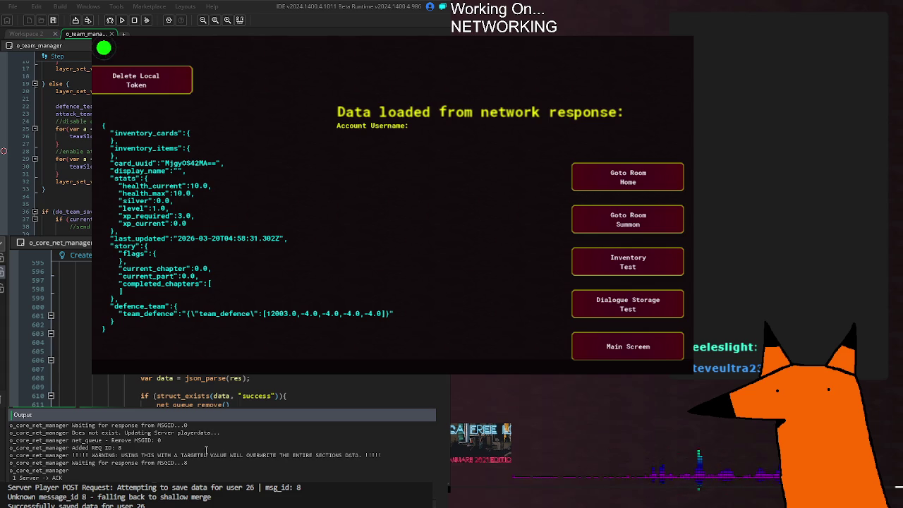
scroll(206, 450, down, 2)
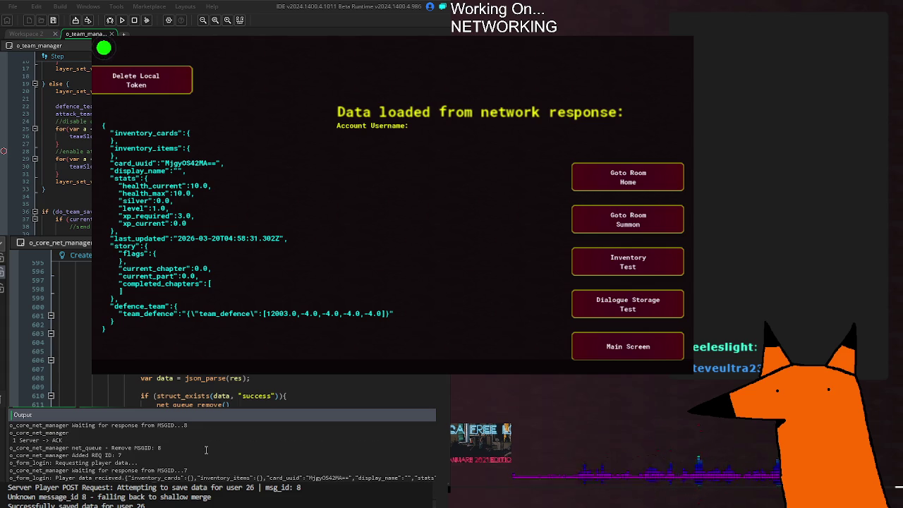
scroll(204, 450, down, 1)
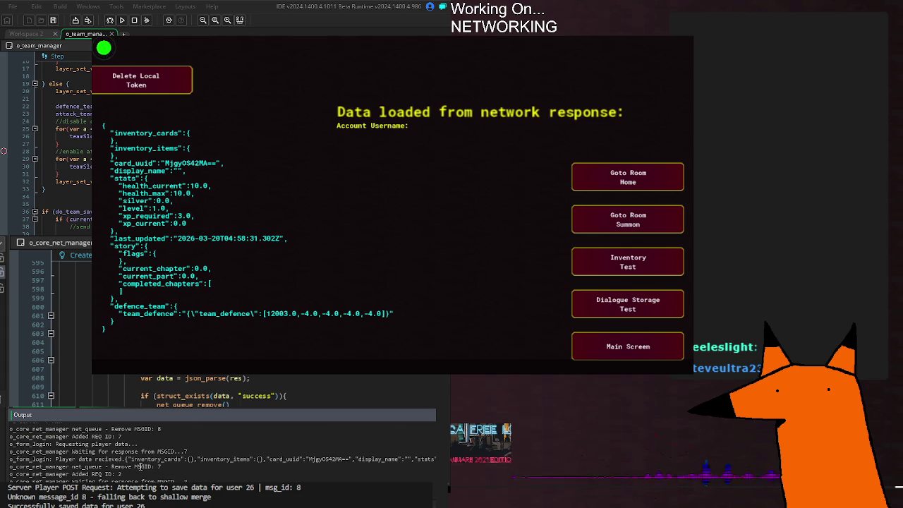
scroll(130, 460, down, 1)
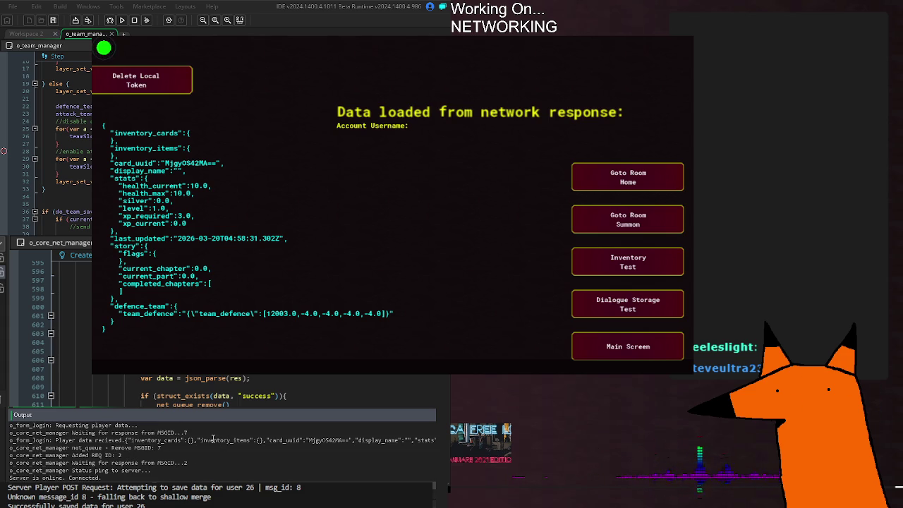
scroll(229, 455, down, 1)
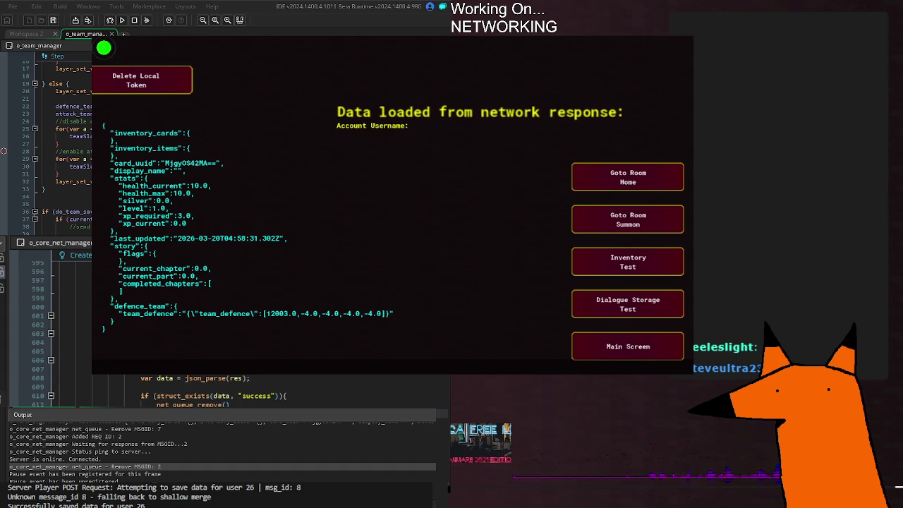
scroll(269, 388, up, 2)
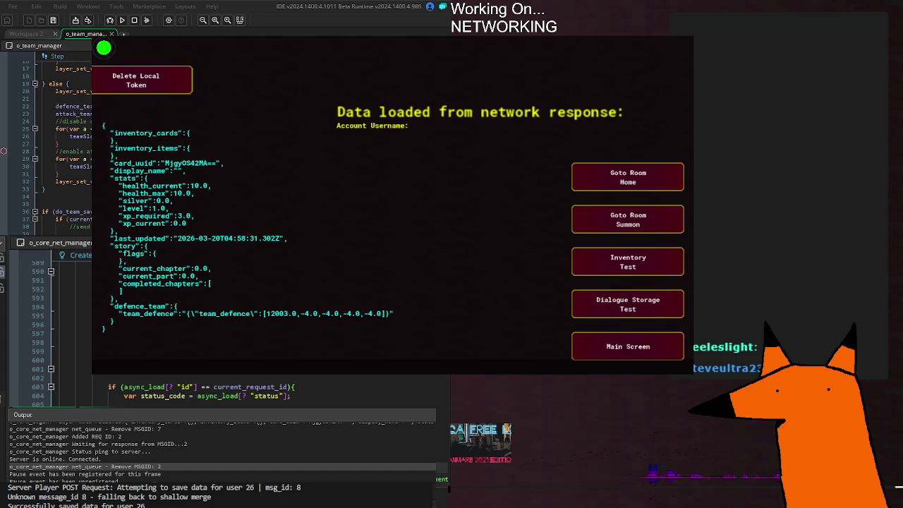
scroll(269, 391, up, 20)
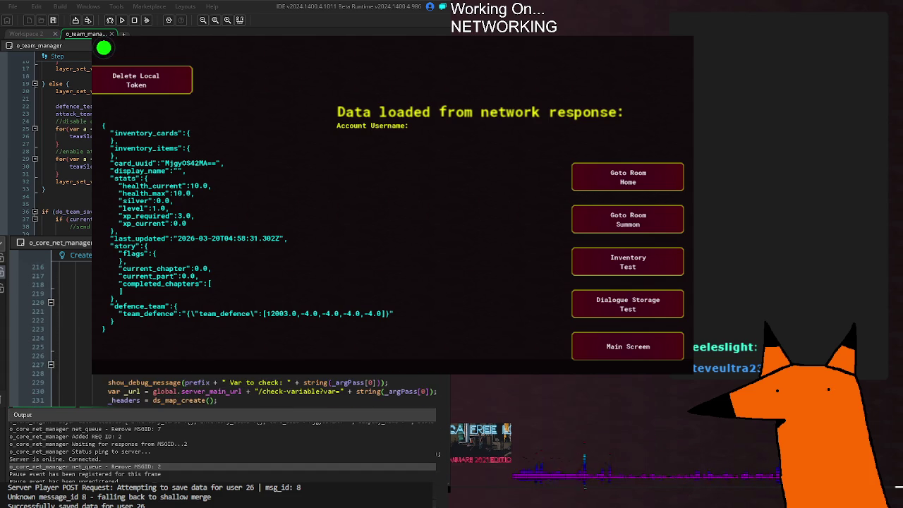
scroll(268, 392, down, 8)
scroll(268, 392, down, 7)
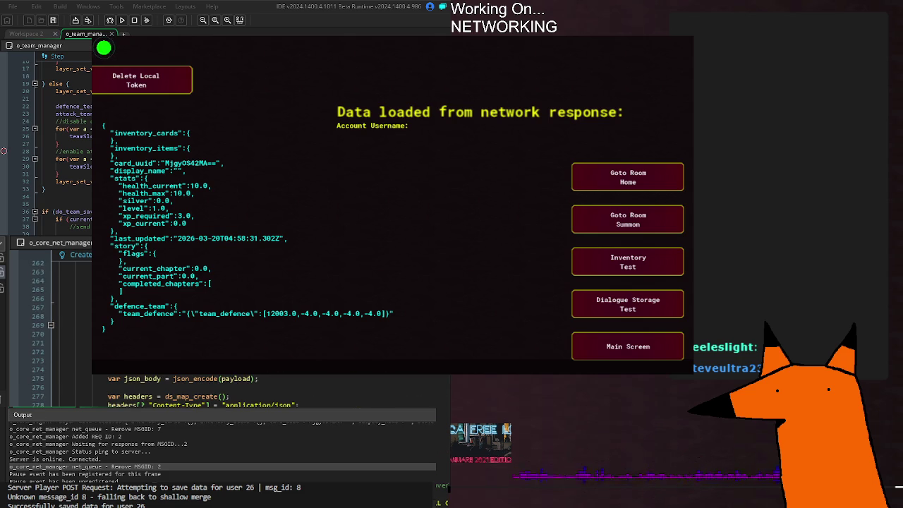
click(77, 361)
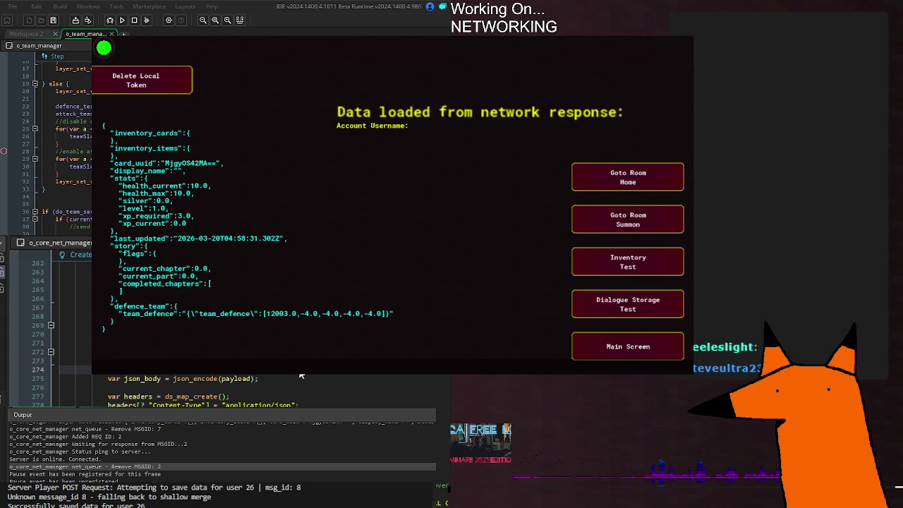
click(258, 379)
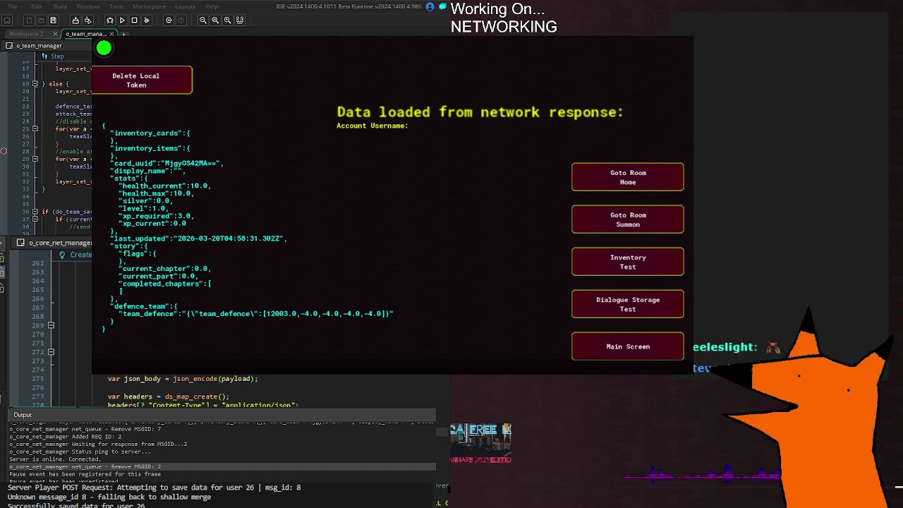
Step: Check the update_story entry at the top of the NET enum, then return to the summon manager's Step code
key(ctrl+Home)
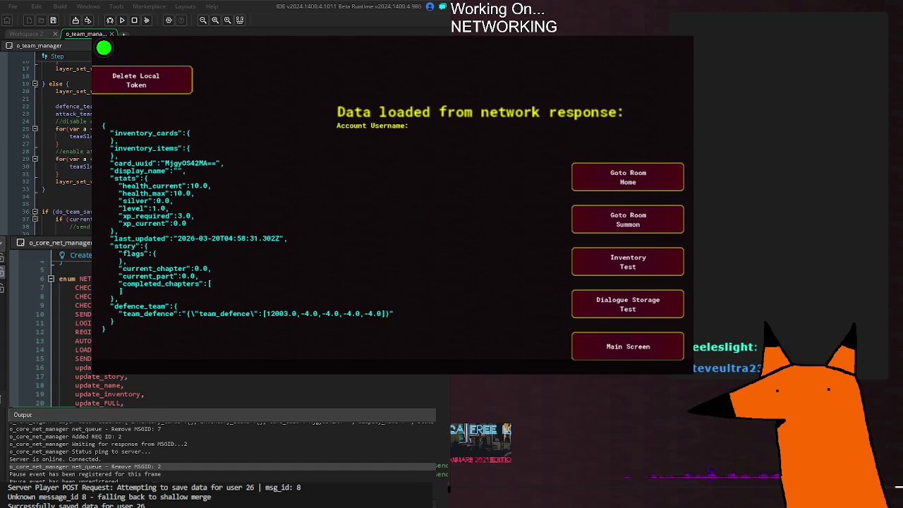
scroll(99, 331, up, 1)
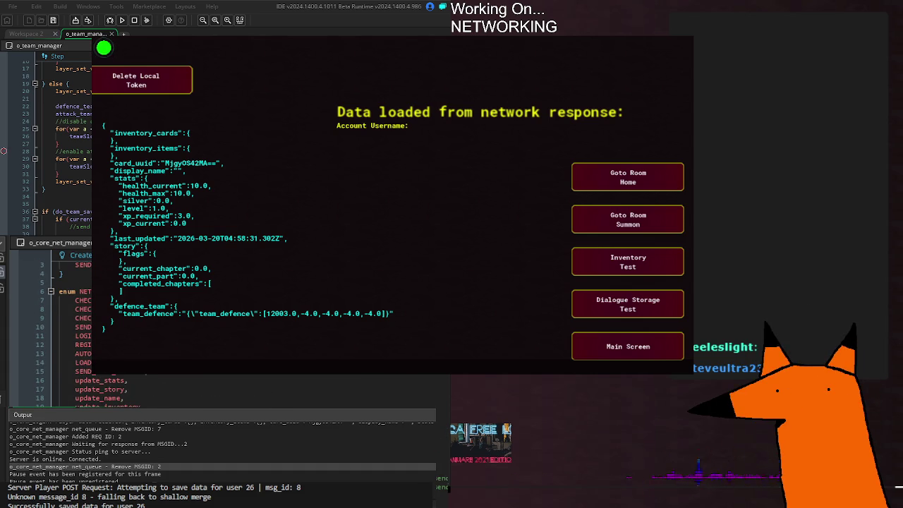
click(322, 393)
click(305, 396)
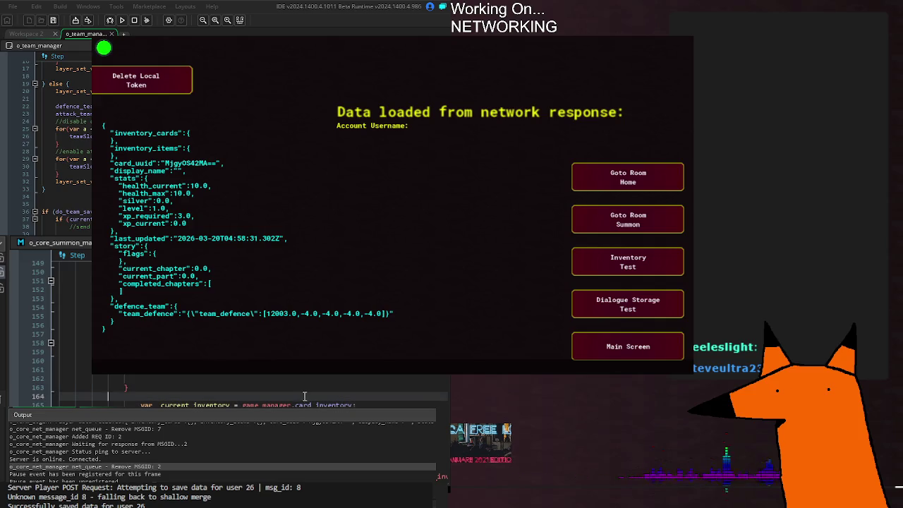
Step: Add the comment '//Send new player data to the server...' above the current_inventory line
key(Return)
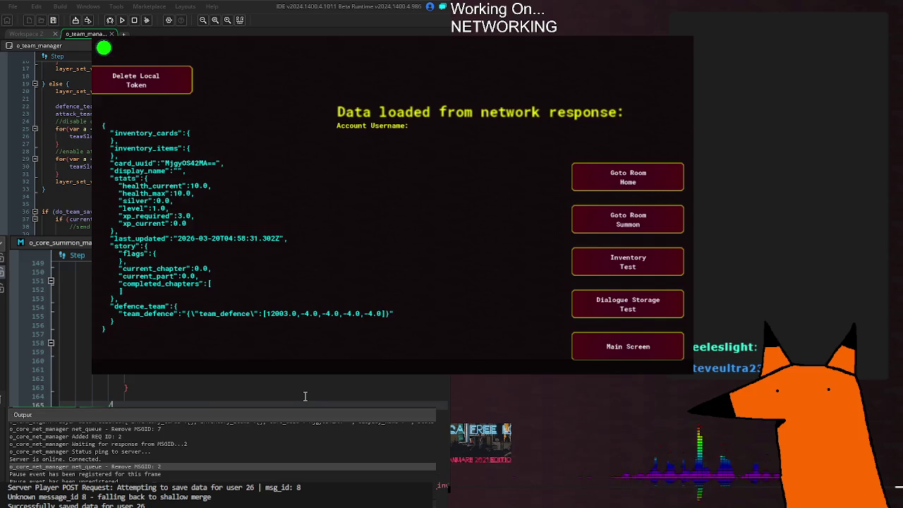
text(//Update)
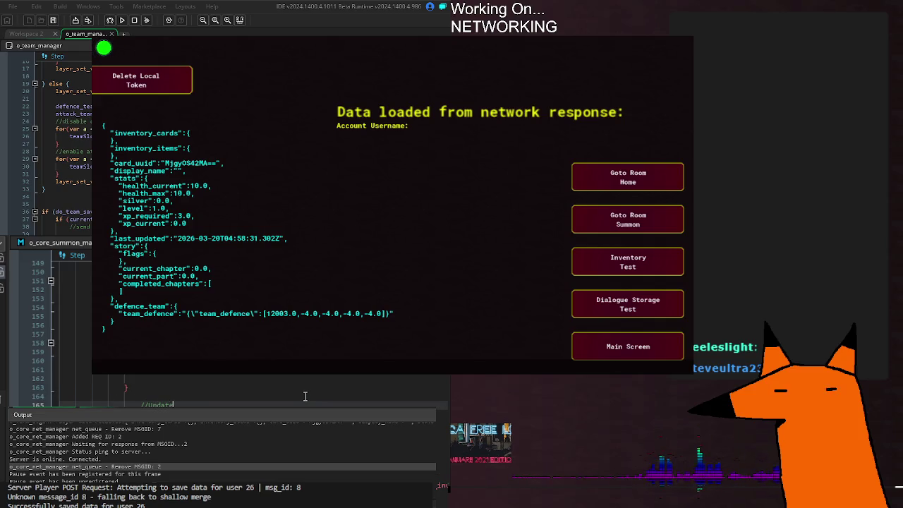
text( player data)
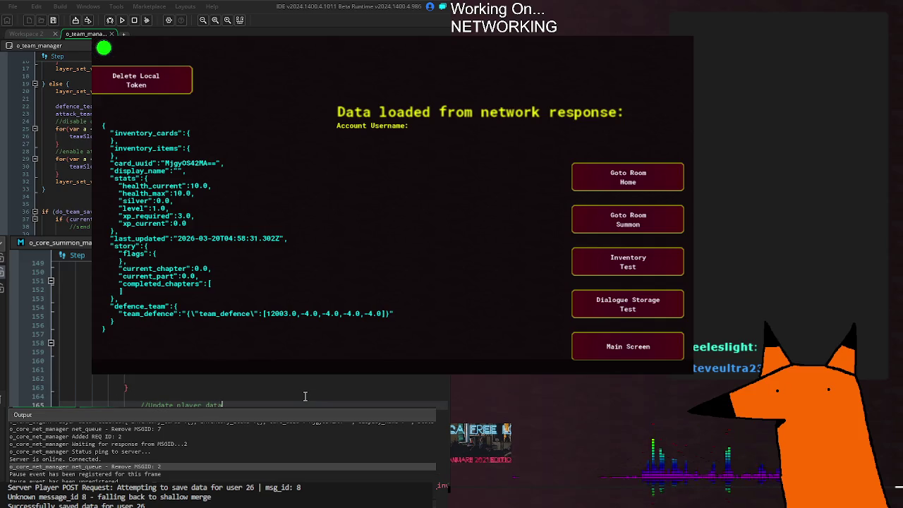
text( -)
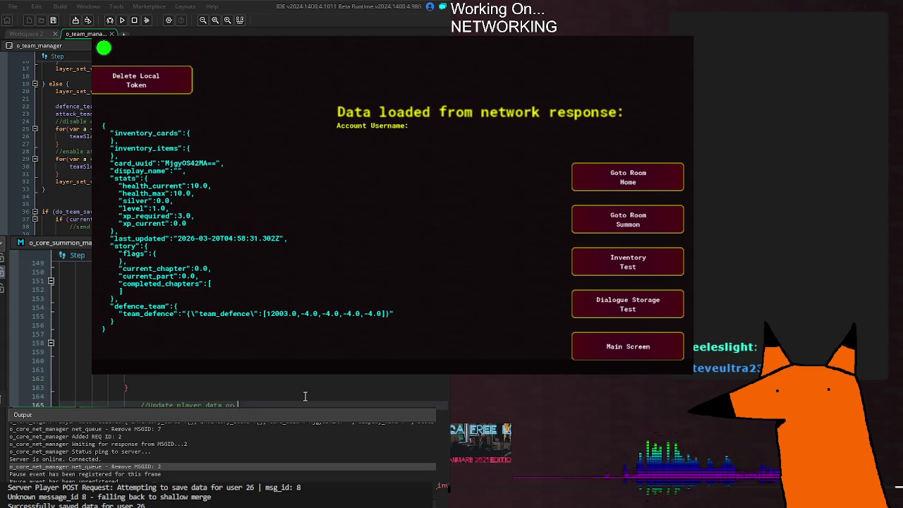
key(BackSpace)
key(BackSpace)
key(BackSpace)
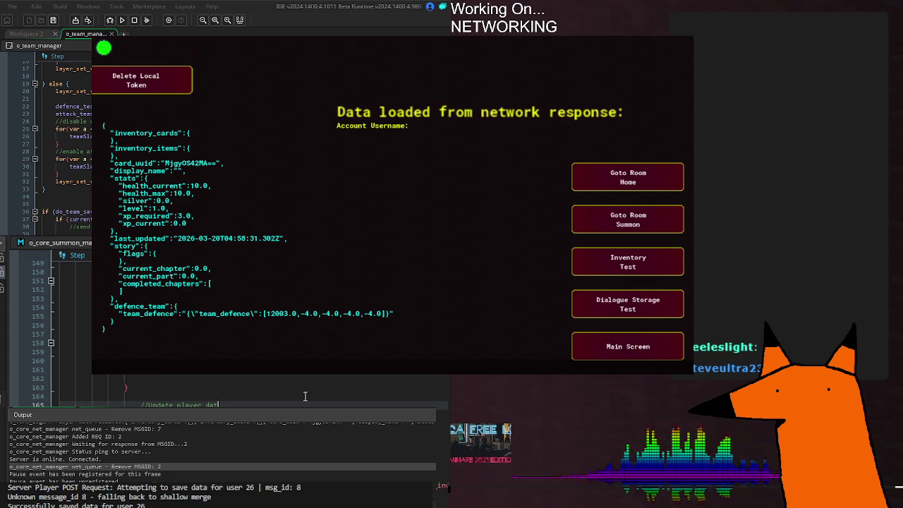
key(BackSpace)
key(BackSpace)
key(BackSpace)
text(Send new player data to the server)
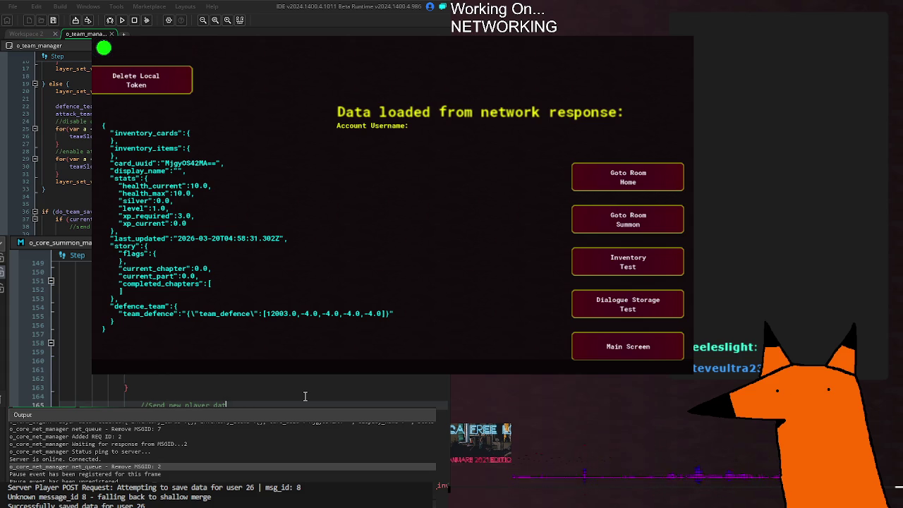
key(BackSpace)
text(...)
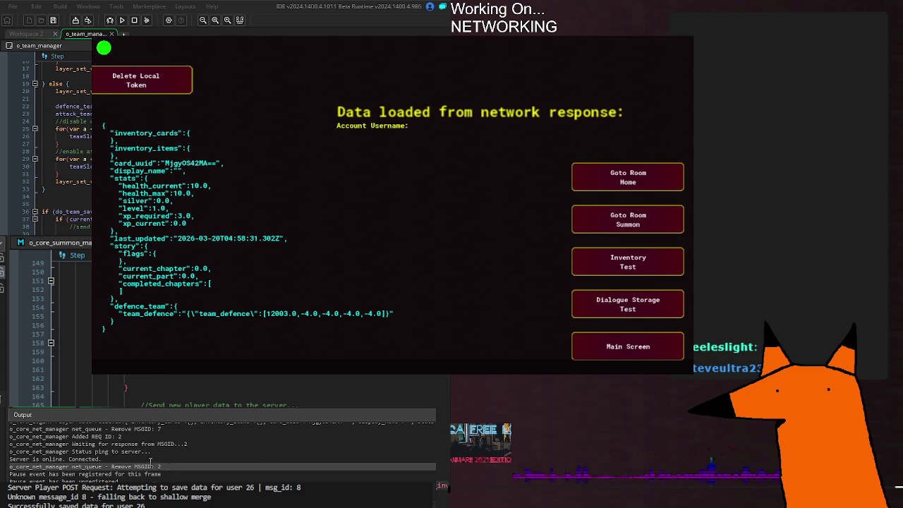
click(149, 460)
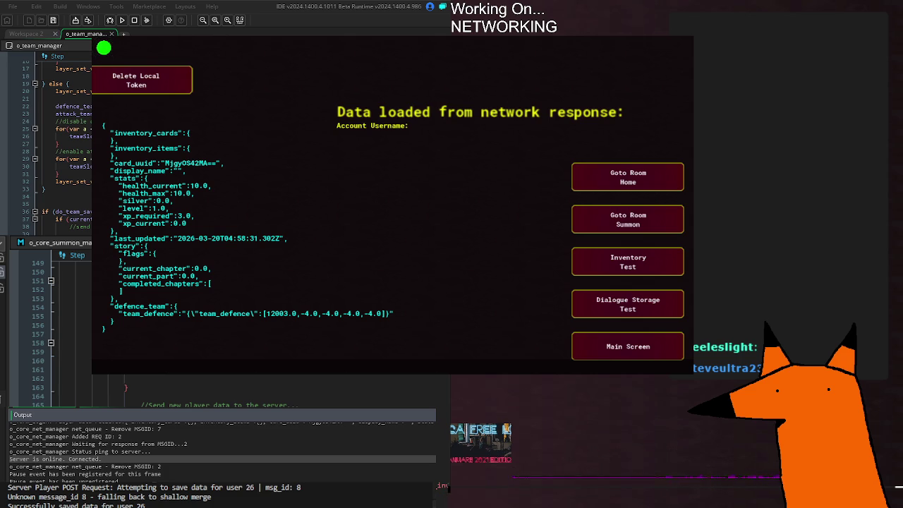
click(82, 271)
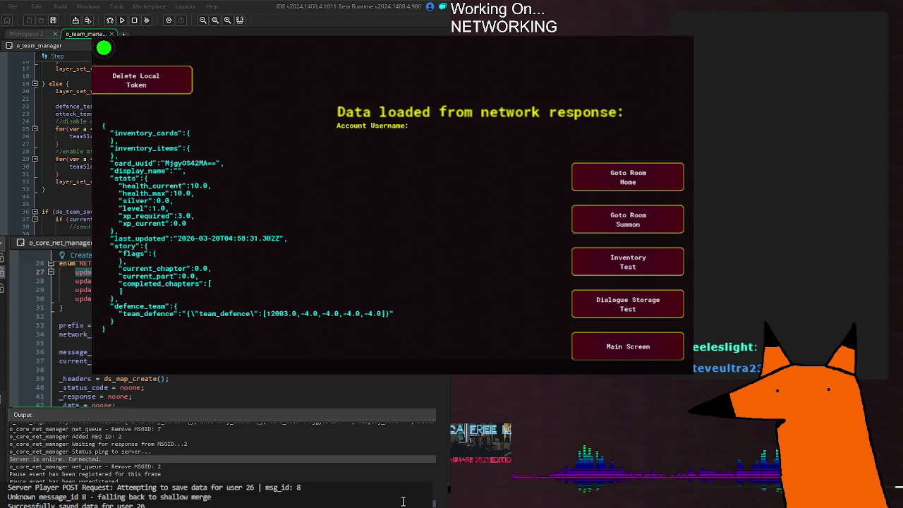
scroll(403, 502, up, 3)
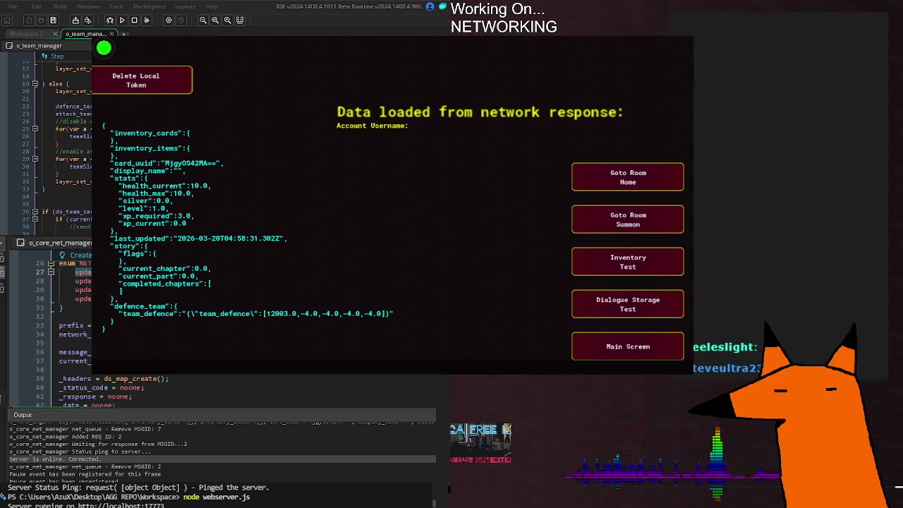
scroll(46, 325, down, 10)
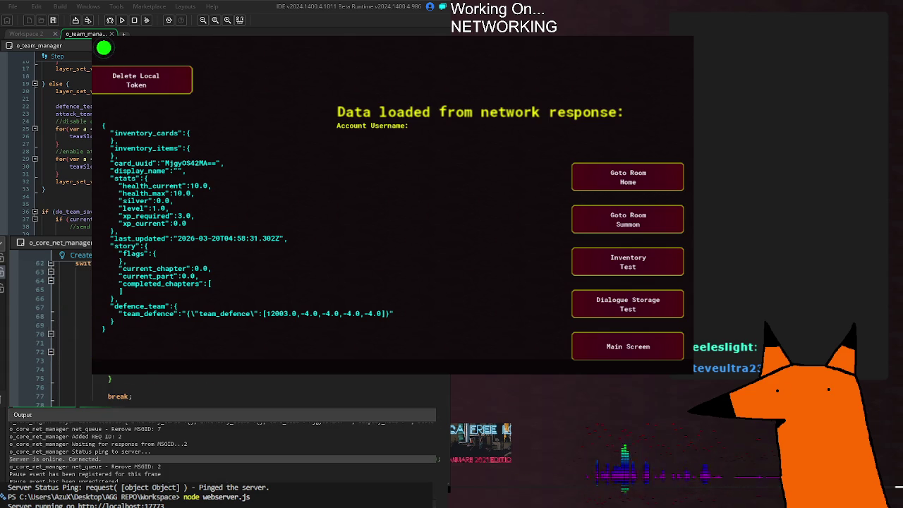
scroll(46, 325, down, 20)
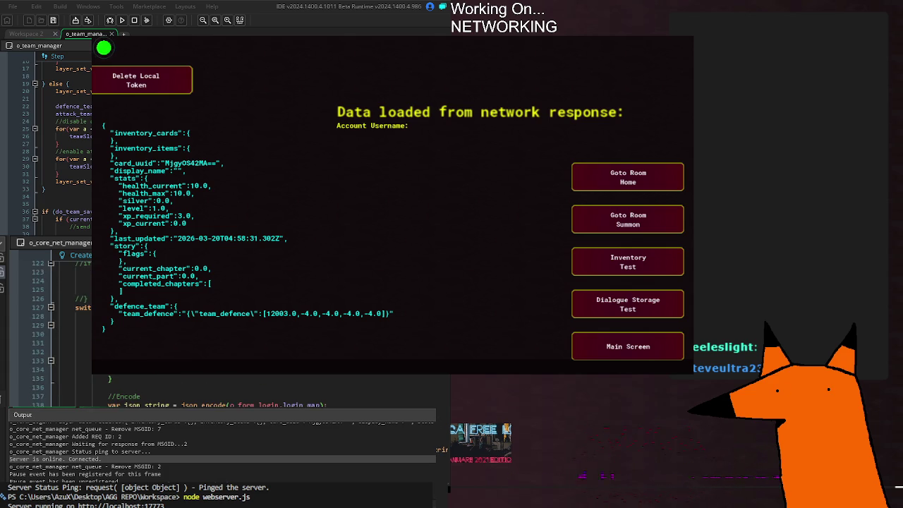
scroll(46, 325, down, 6)
scroll(46, 325, down, 15)
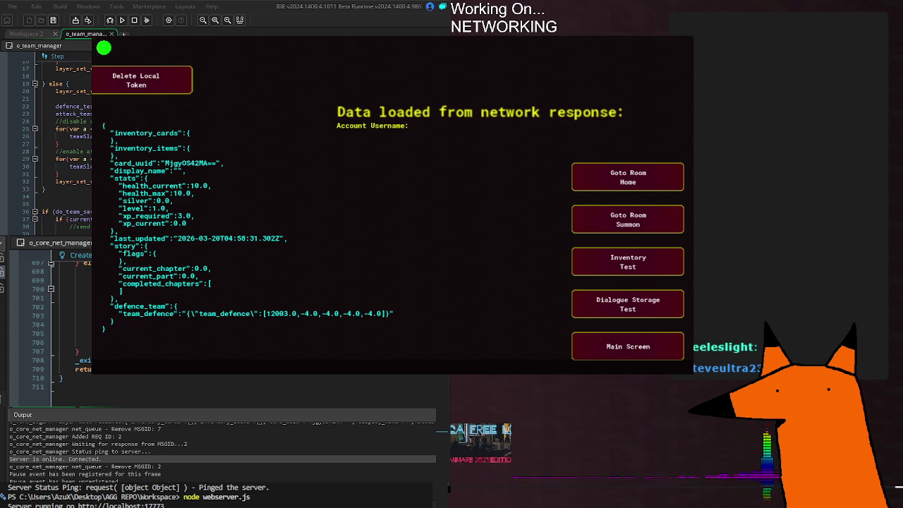
key(Escape)
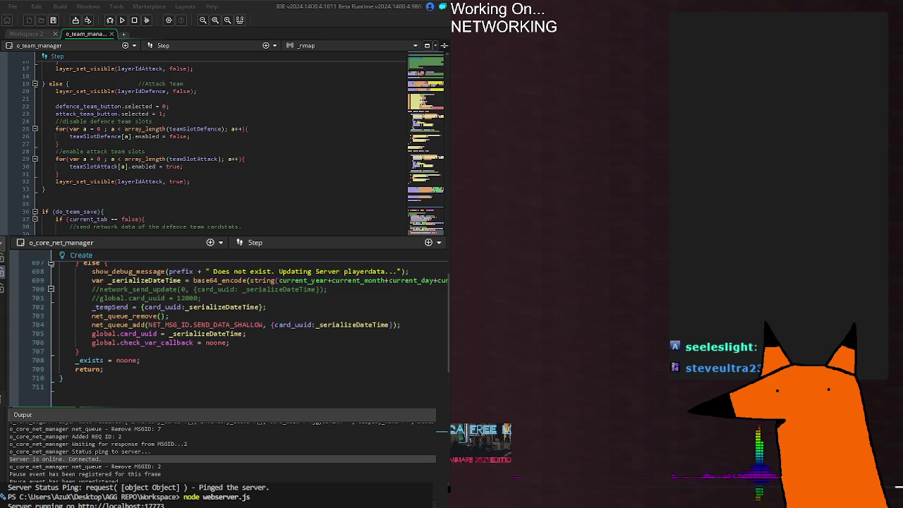
Step: Switch the lower editor to o_core_summon_manager's Step event showing the inventory TODO comment
scroll(226, 324, down, 2)
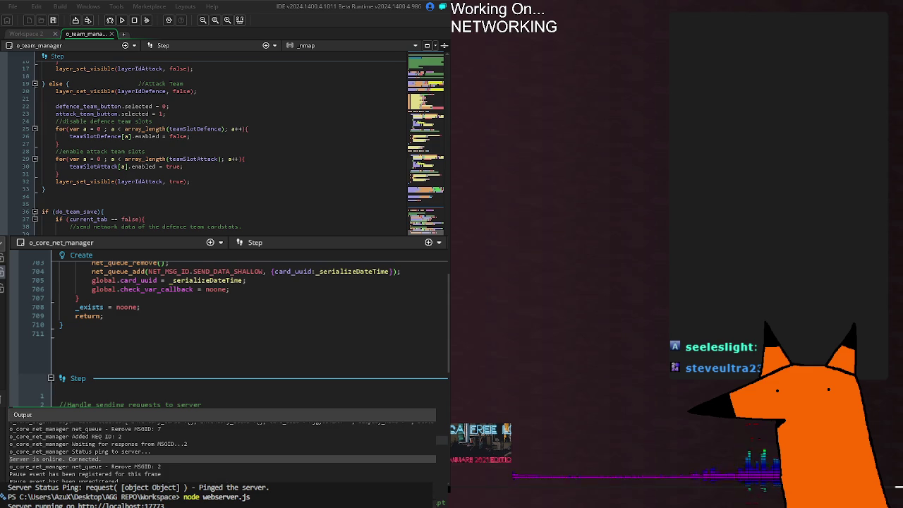
key(ctrl+Tab)
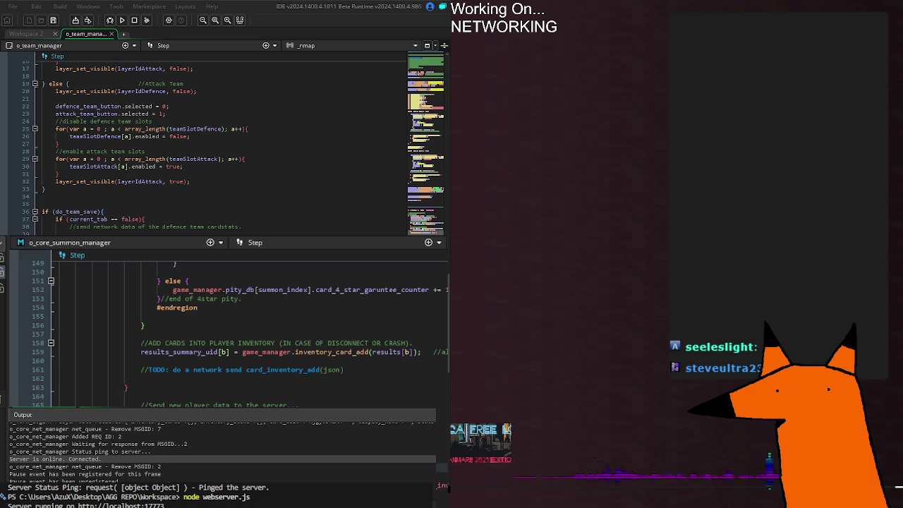
Step: Rebuild and run the game, then go from the network data test room to the Home room
key(F5)
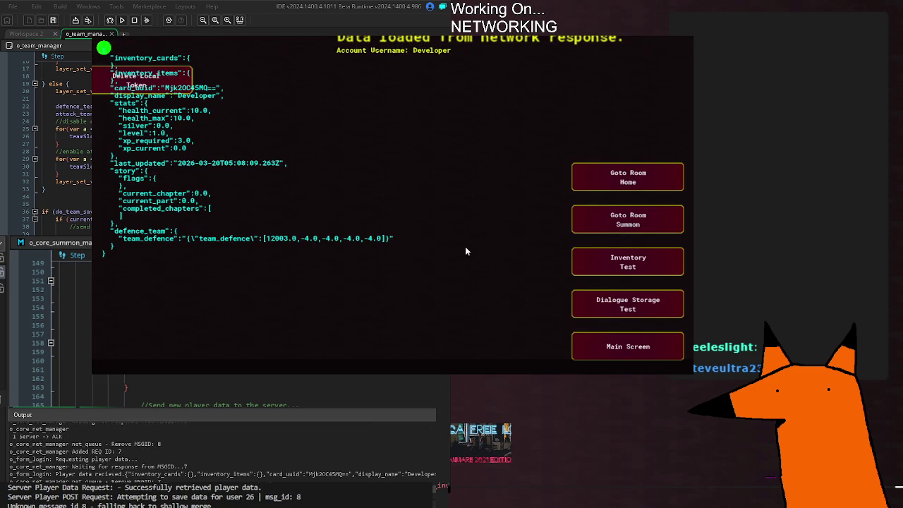
click(632, 190)
Step: Perform one summon in the Summon room and return to the Home screen
click(217, 152)
click(418, 349)
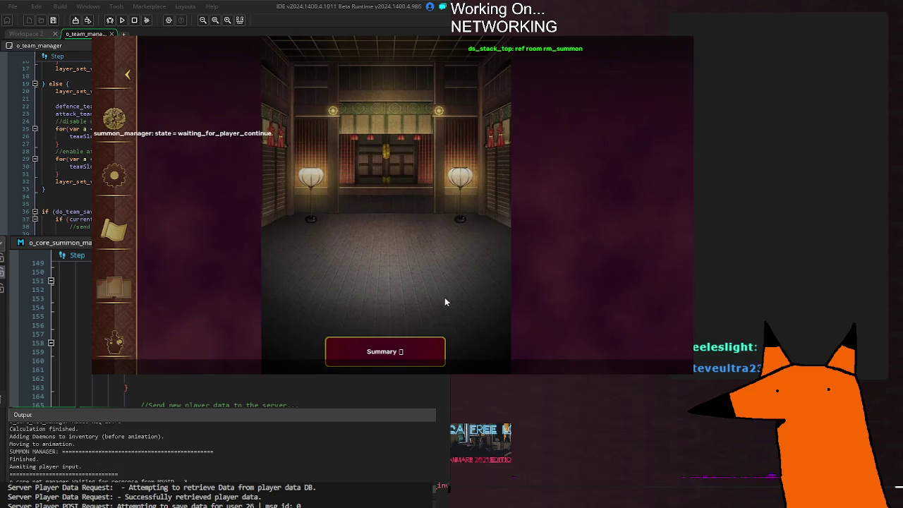
click(114, 119)
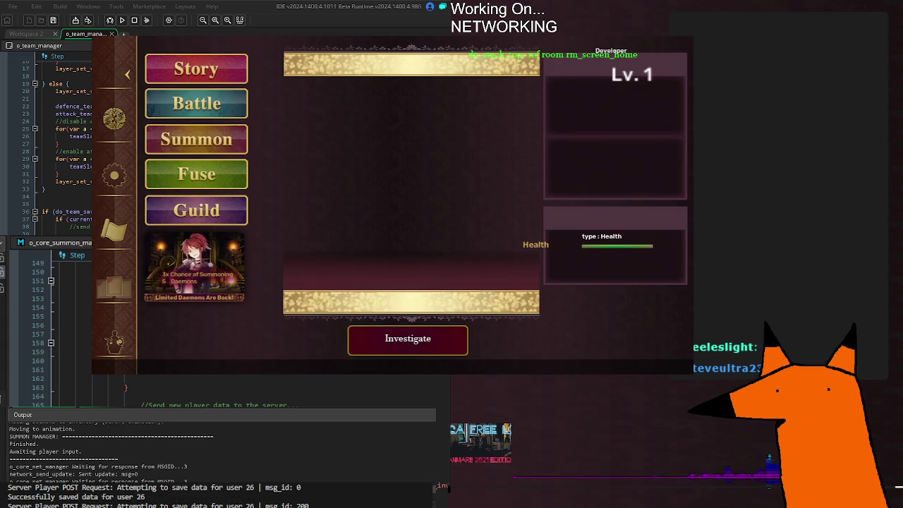
Step: Review the Output log lines for the pause event and the sent inventory update
scroll(212, 462, up, 4)
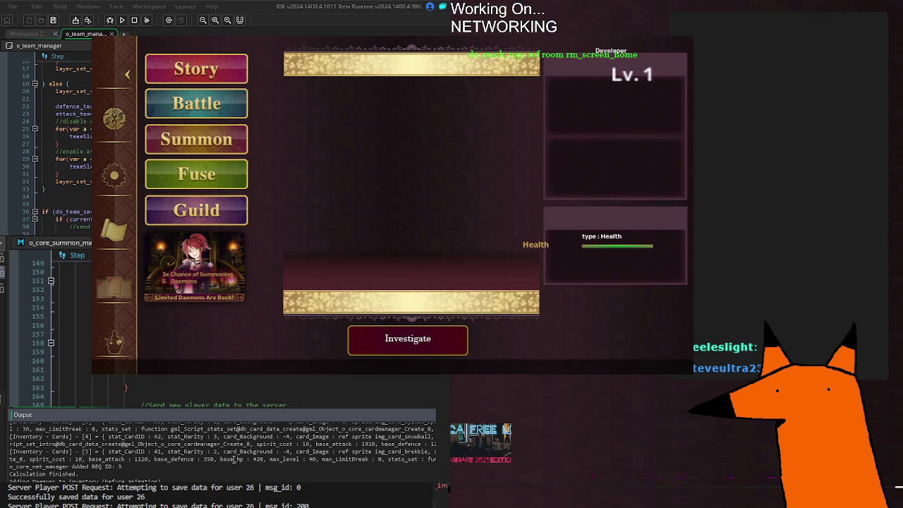
scroll(233, 460, down, 3)
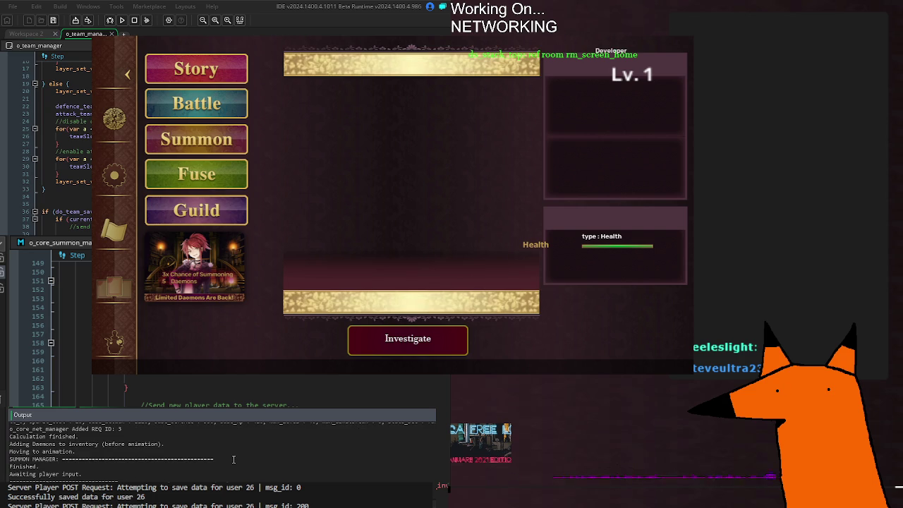
scroll(233, 459, down, 2)
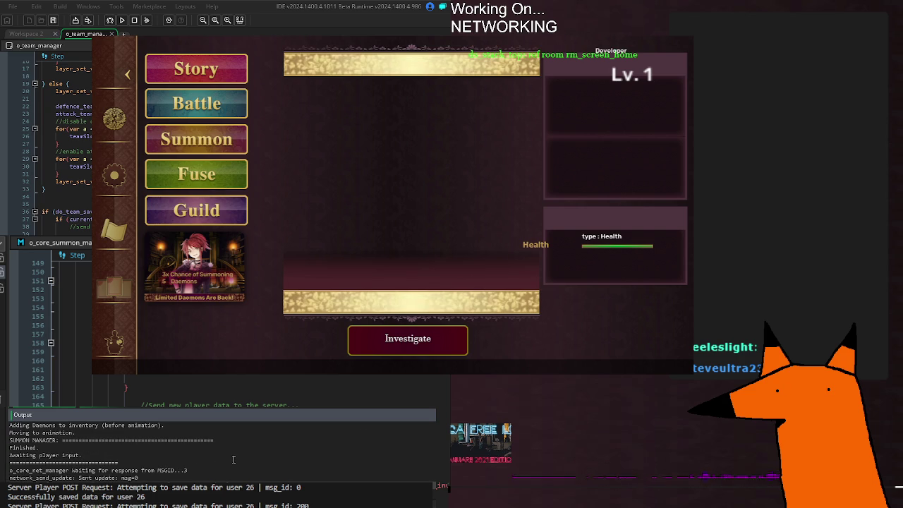
scroll(234, 459, down, 3)
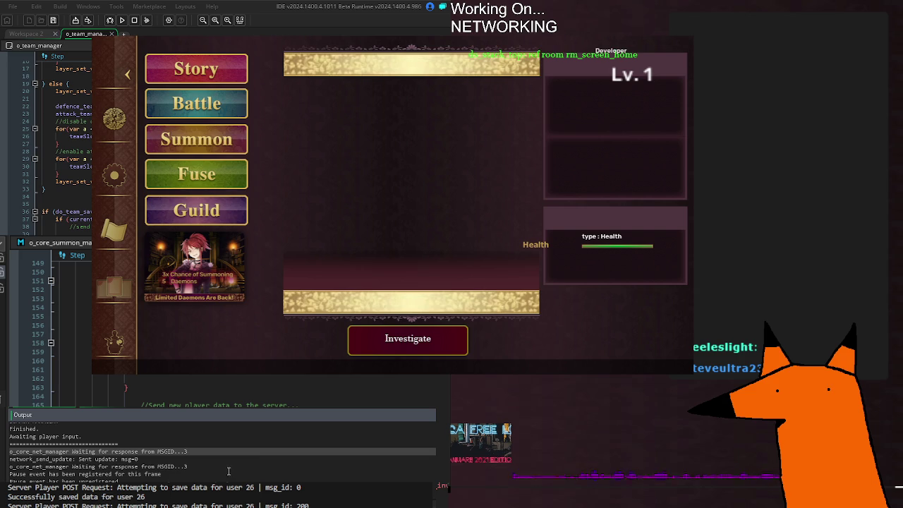
click(225, 475)
click(200, 461)
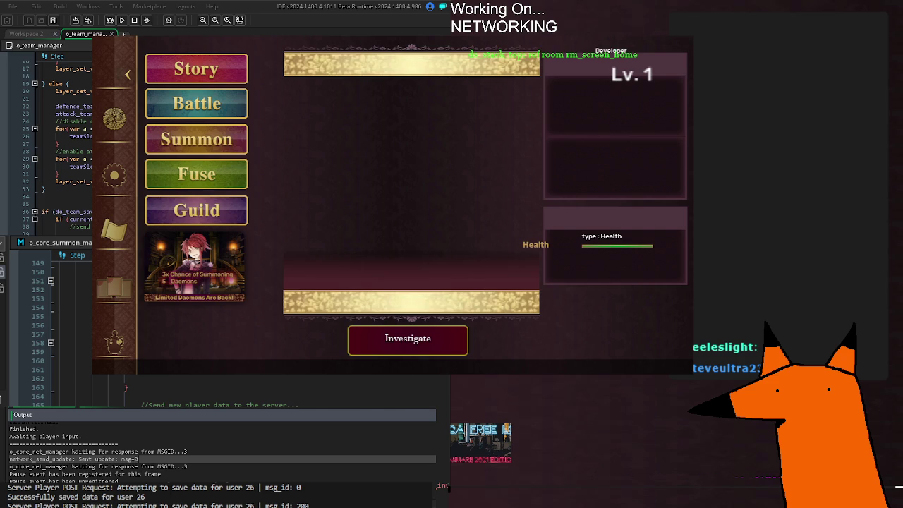
Step: Look over the summon manager code, then rebuild and relaunch the game with F5
scroll(70, 325, up, 2)
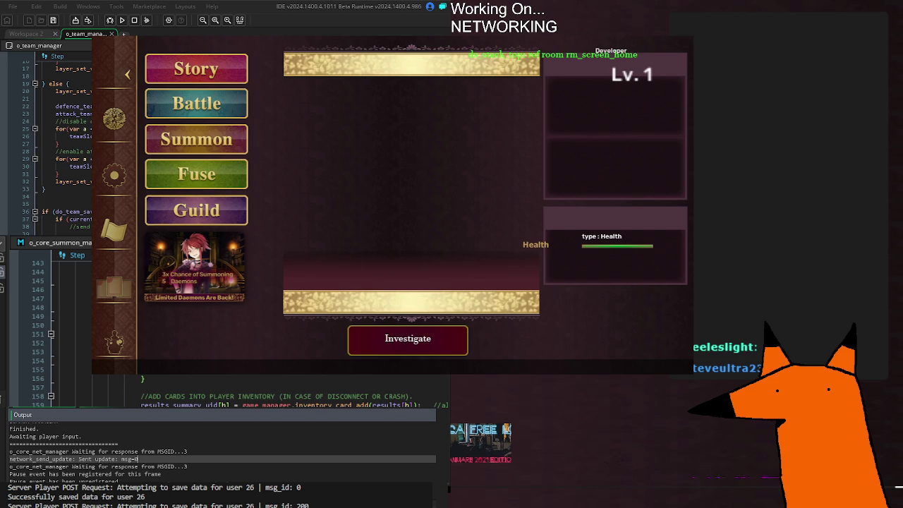
scroll(71, 325, up, 8)
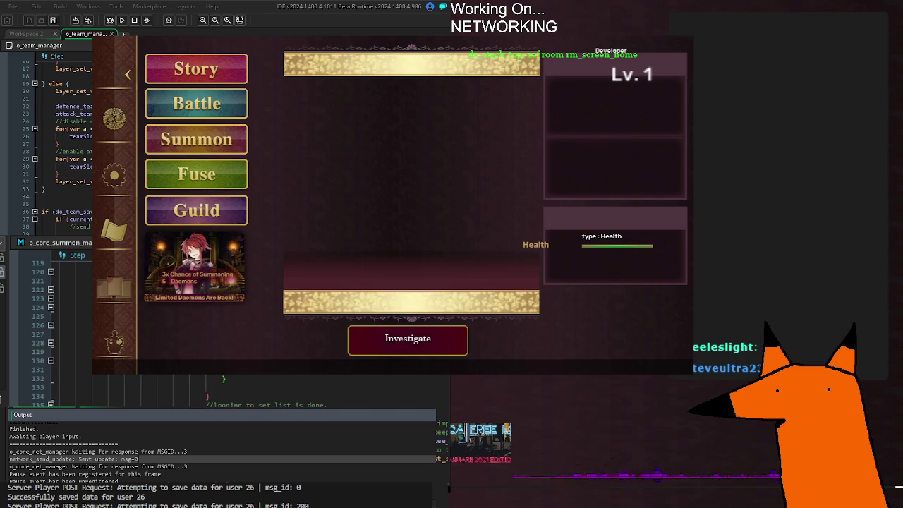
scroll(70, 325, down, 10)
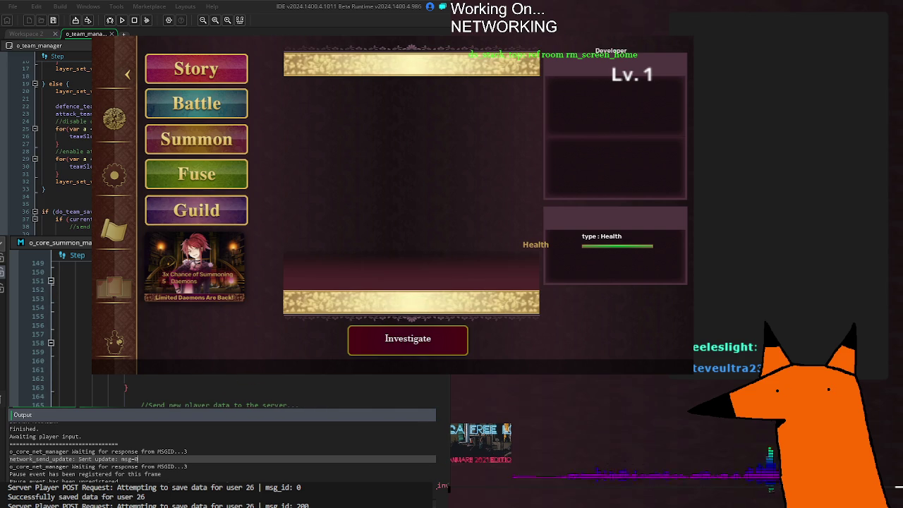
scroll(70, 325, up, 2)
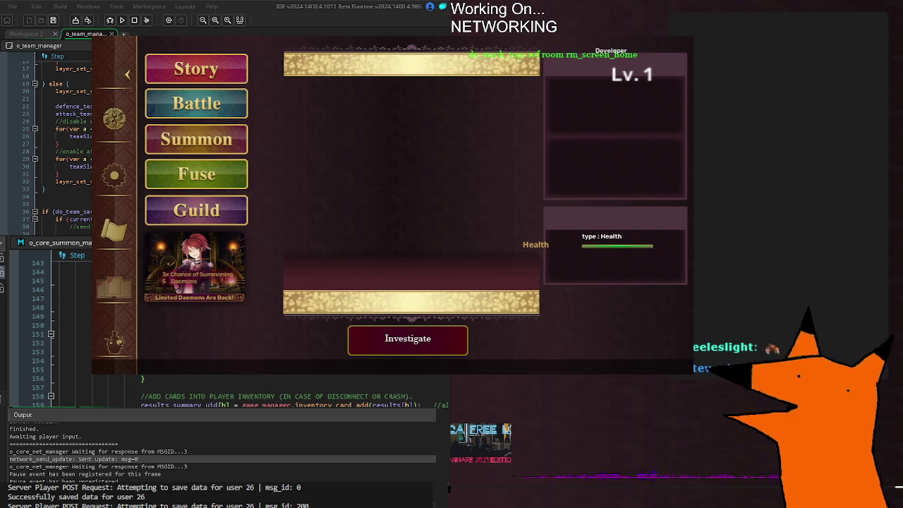
scroll(64, 127, right, 3)
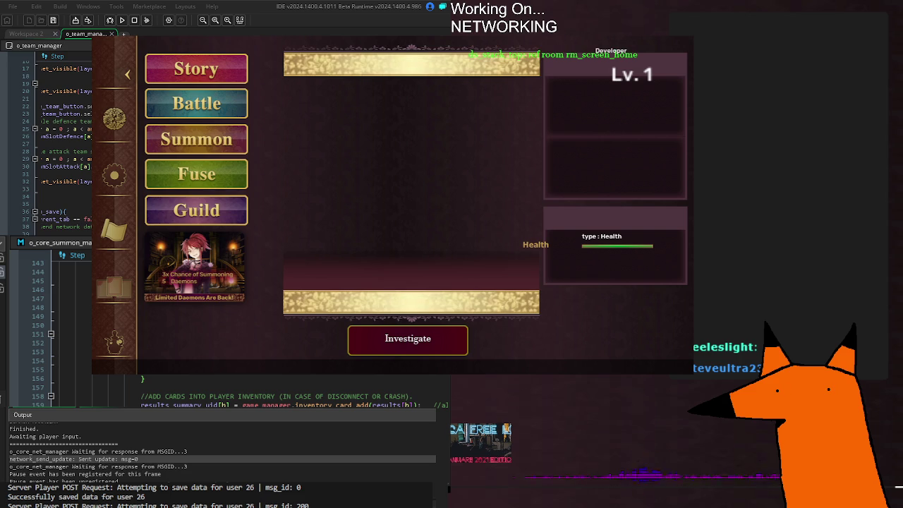
key(F5)
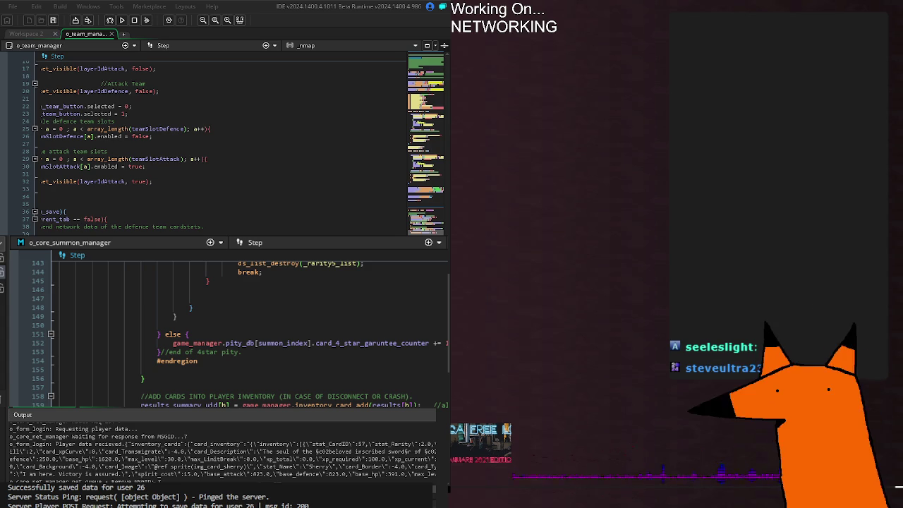
Step: Scroll the test room's JSON to inspect inventory_cards entries such as Pinnie, Kotetsu and Kaede
scroll(466, 242, down, 1)
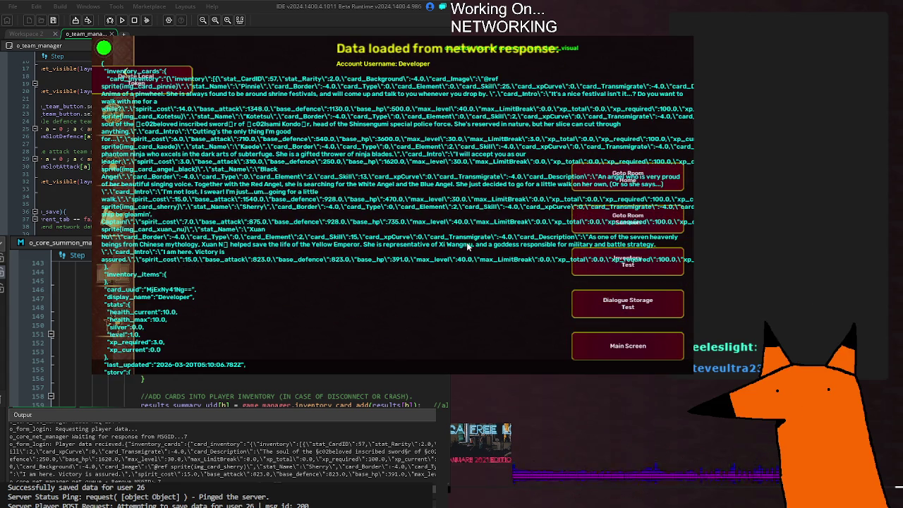
scroll(460, 270, down, 1)
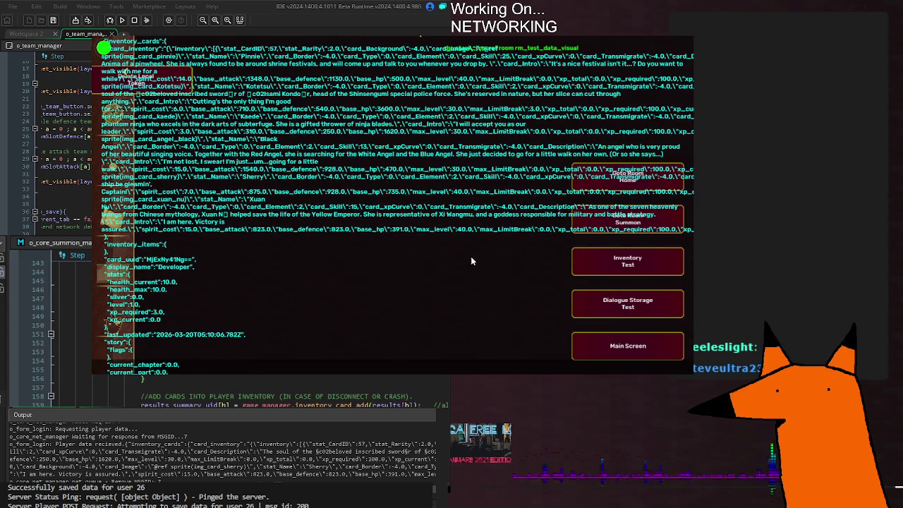
scroll(478, 253, down, 3)
scroll(485, 248, up, 3)
scroll(430, 254, down, 1)
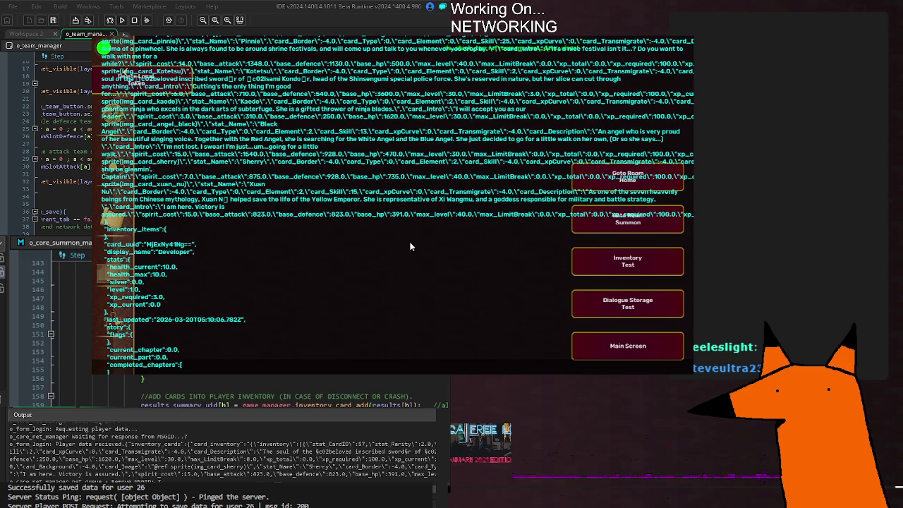
scroll(411, 212, up, 2)
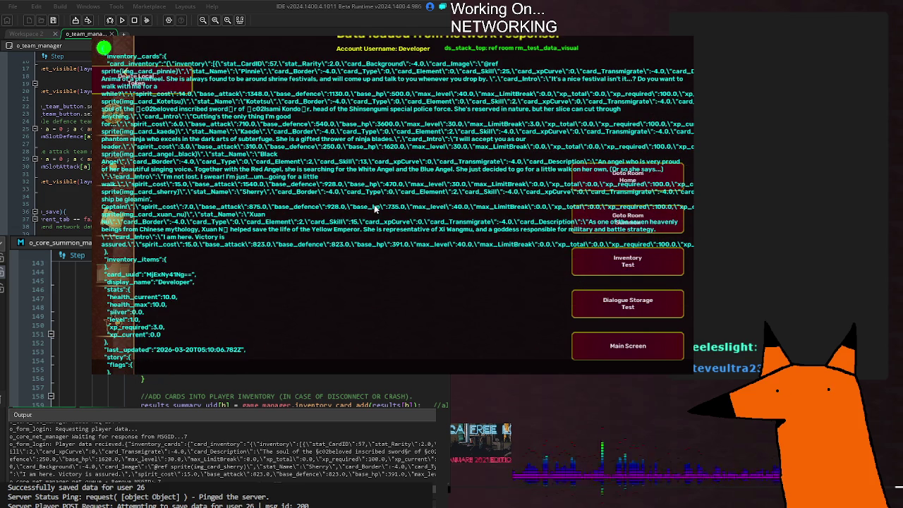
scroll(375, 208, up, 1)
scroll(375, 209, down, 10)
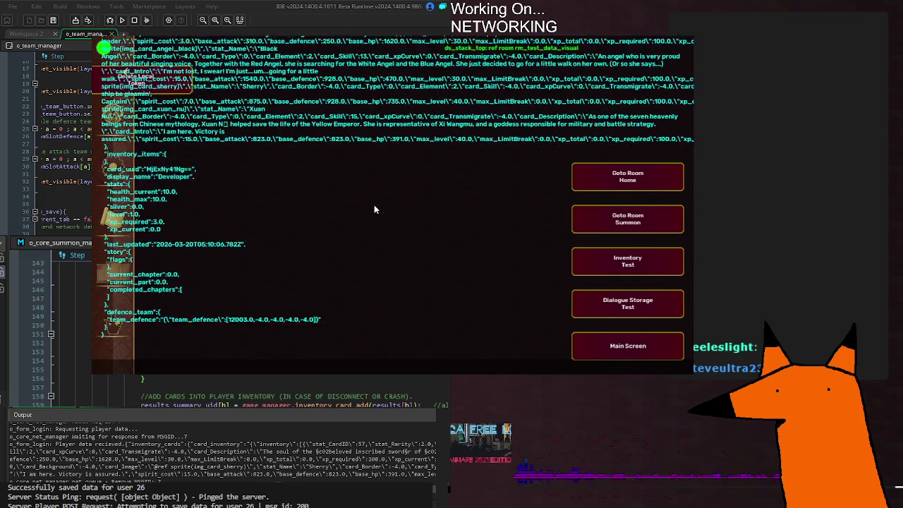
scroll(374, 208, up, 6)
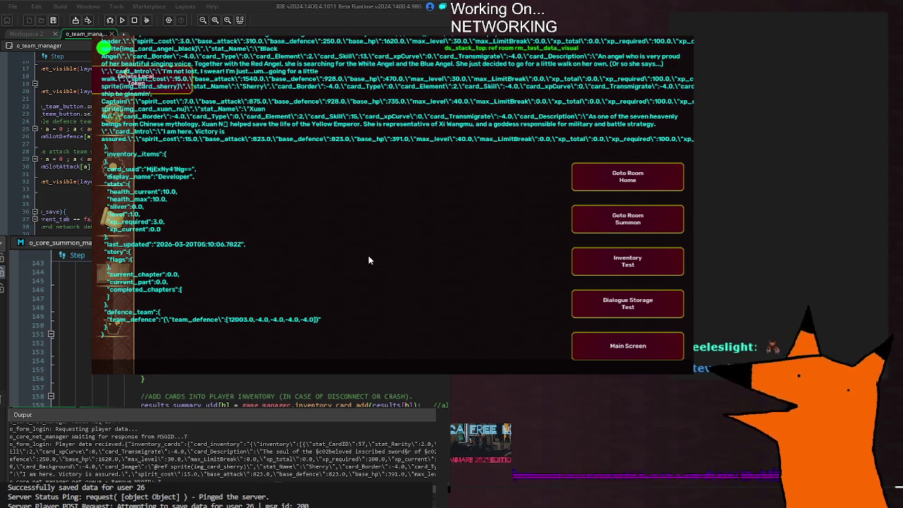
scroll(373, 258, down, 2)
scroll(372, 258, up, 13)
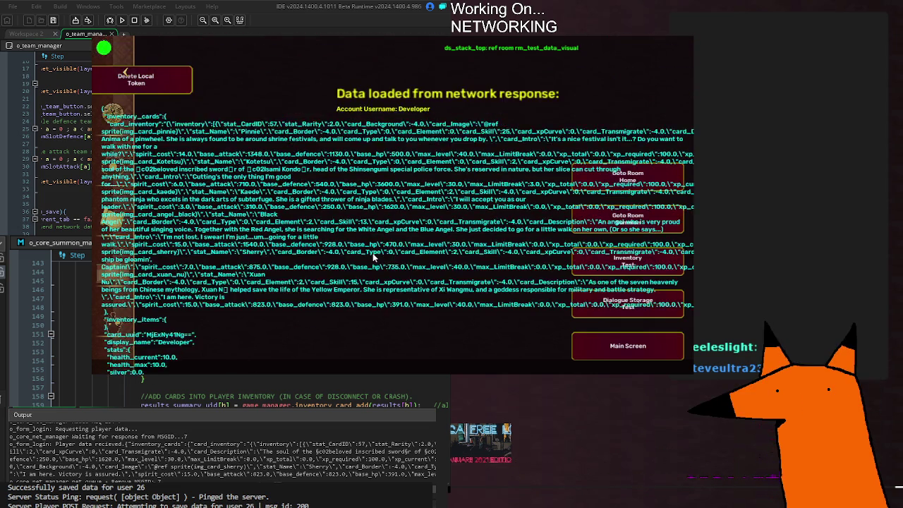
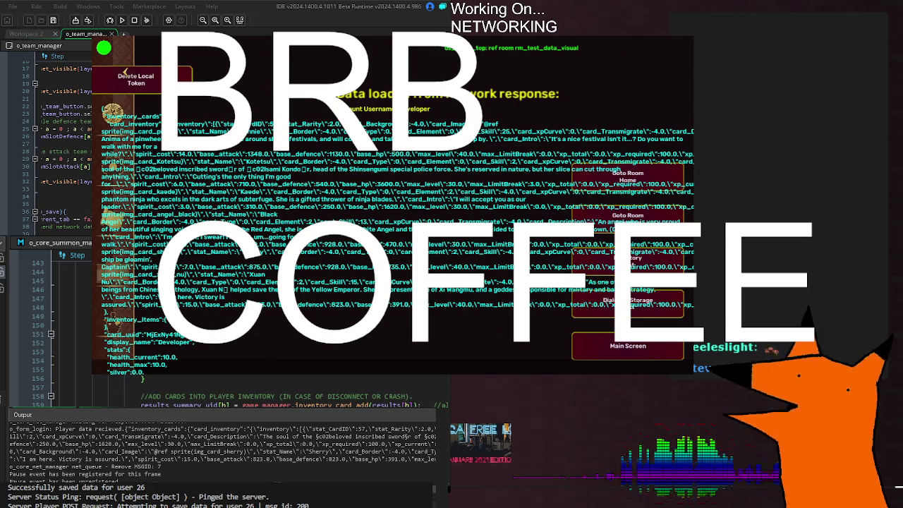
Step: Close the running test game
key(alt+F4)
scroll(286, 394, down, 10)
scroll(286, 394, up, 12)
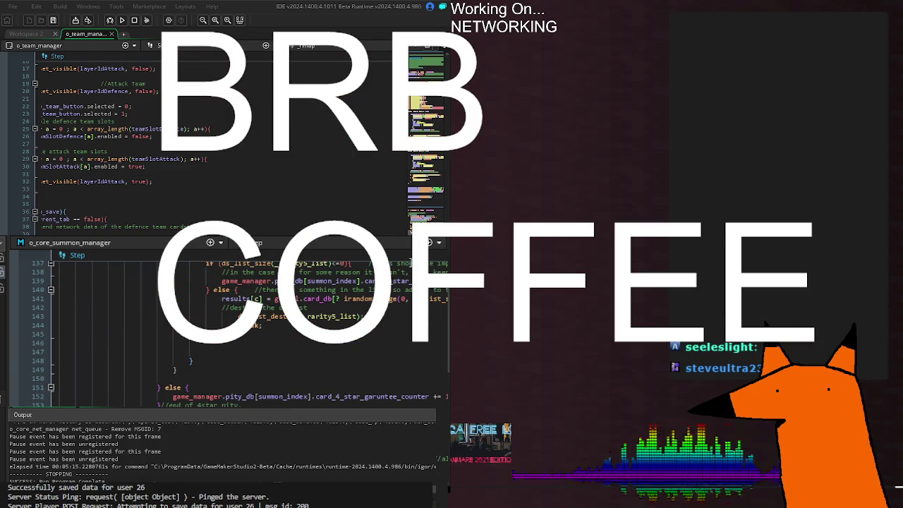
Step: Open o_core_net_manager's Create code at the SEND_DATA response case
click(393, 239)
scroll(211, 142, left, 1)
scroll(233, 325, up, 10)
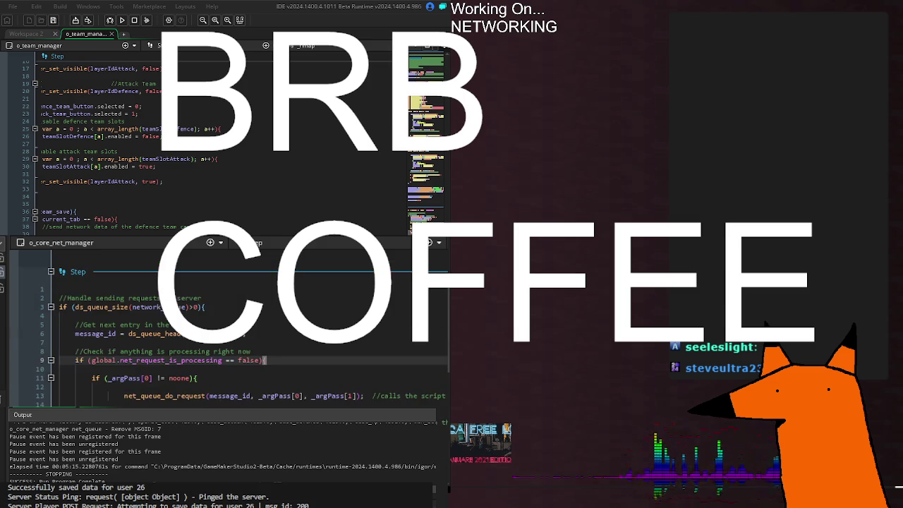
scroll(233, 324, up, 20)
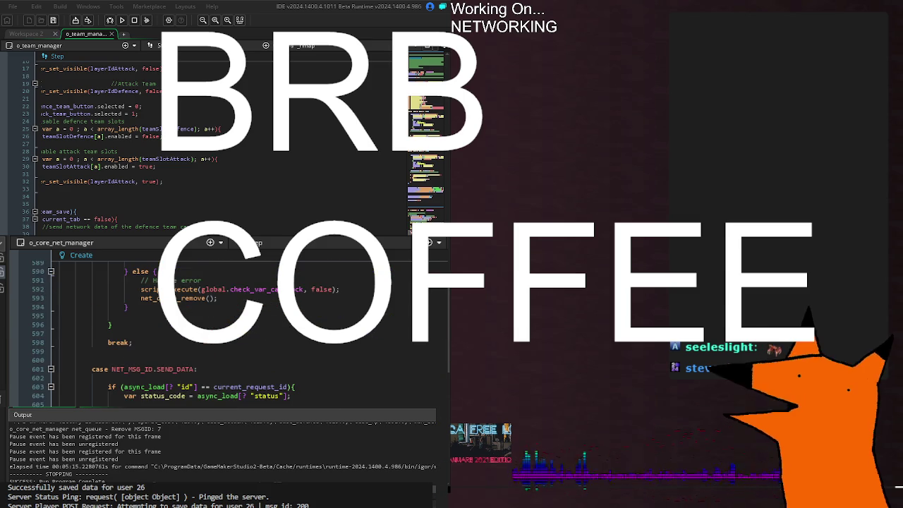
click(300, 379)
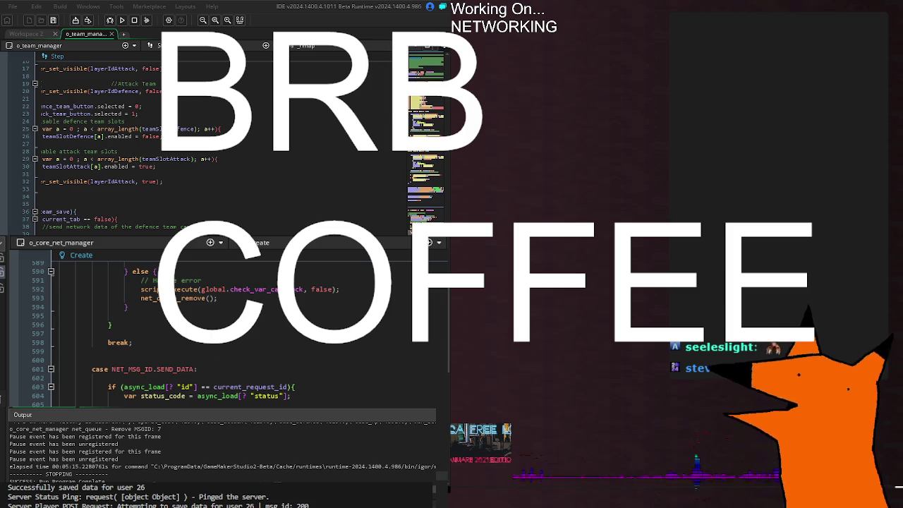
Step: Build and run the game with F5 to load the player data from the server
key(F5)
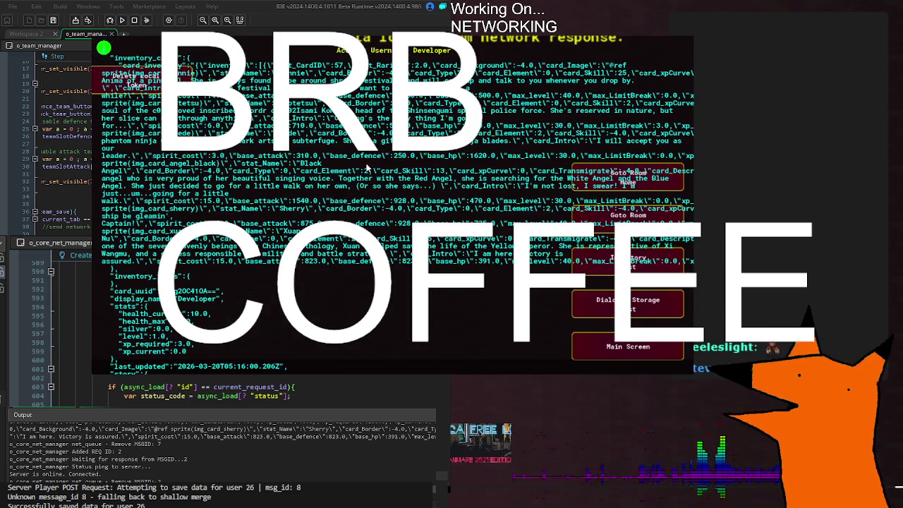
Step: Review the JSON player data dump, go to the home screen, then enter the daemon list room
scroll(367, 173, down, 5)
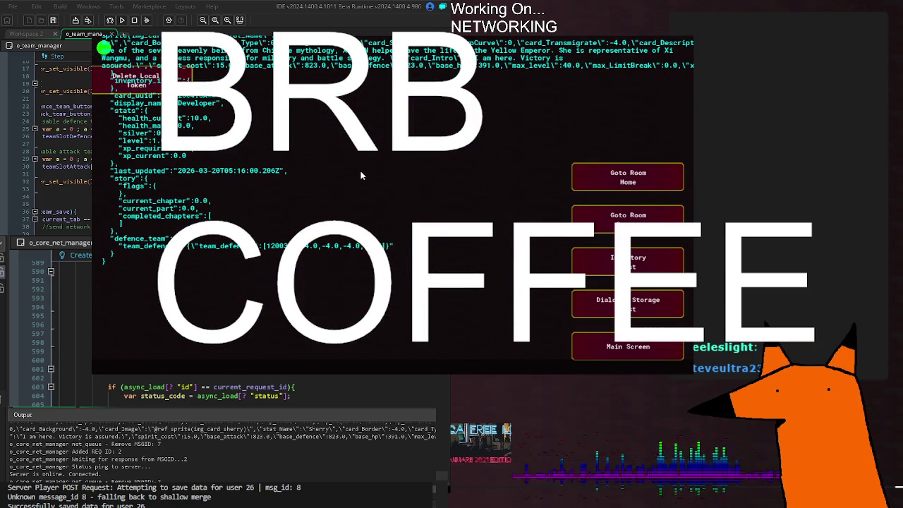
scroll(367, 173, down, 2)
scroll(370, 173, up, 3)
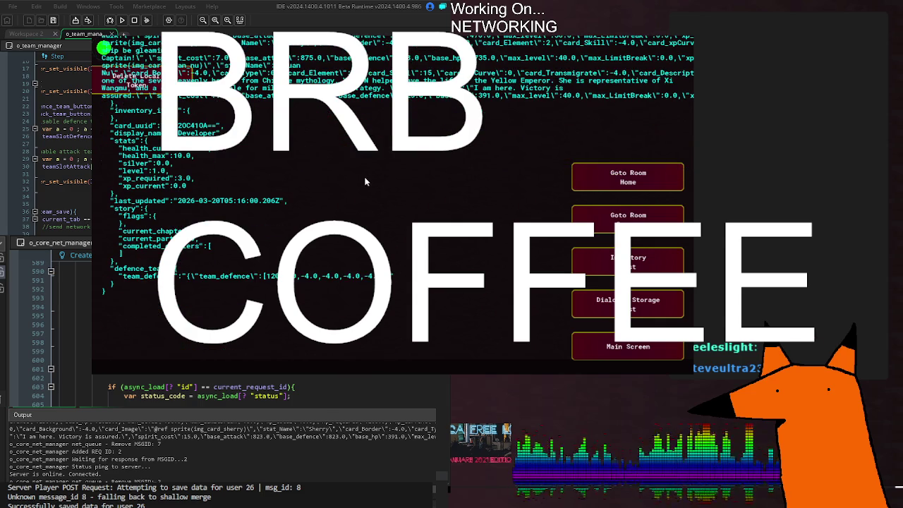
click(656, 175)
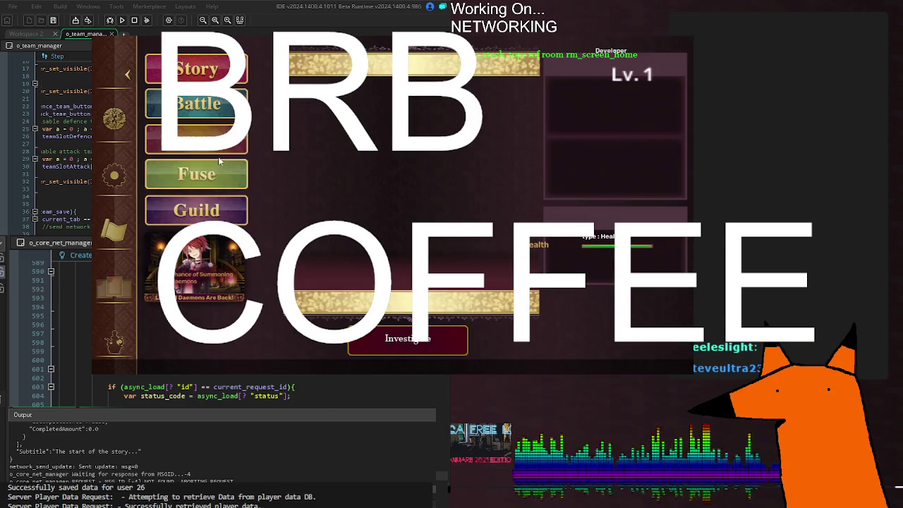
click(117, 290)
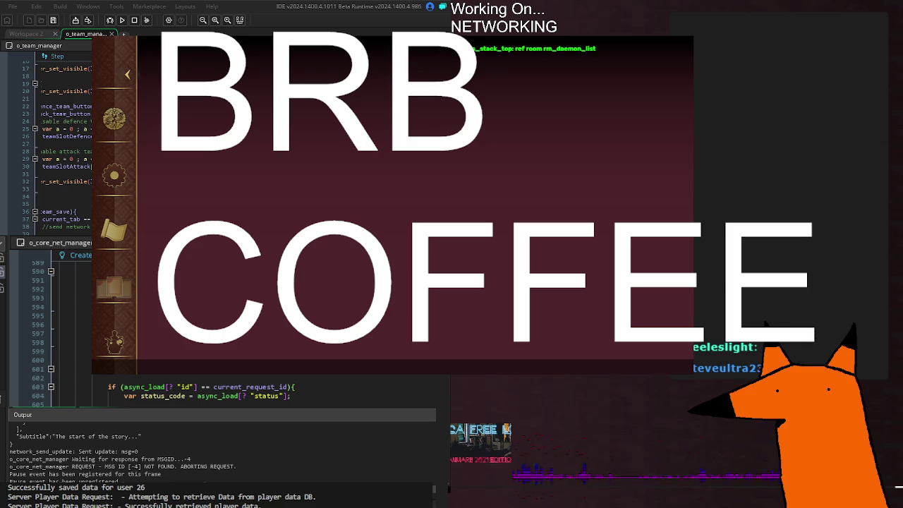
Step: Bring up the o_ui_navbar object's Create code in the IDE
click(248, 404)
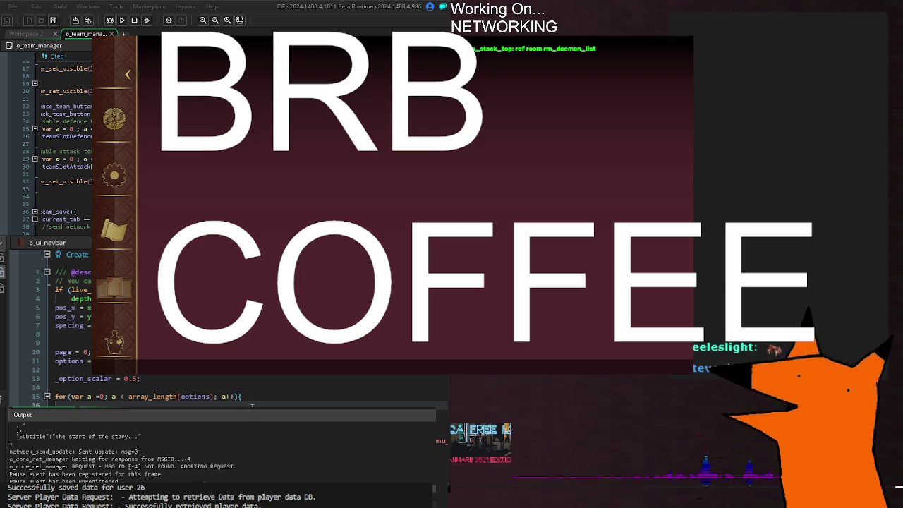
Step: Review o_ui_navbar's lines 14–16 and the navbar button code, then return the game home
click(264, 400)
click(300, 390)
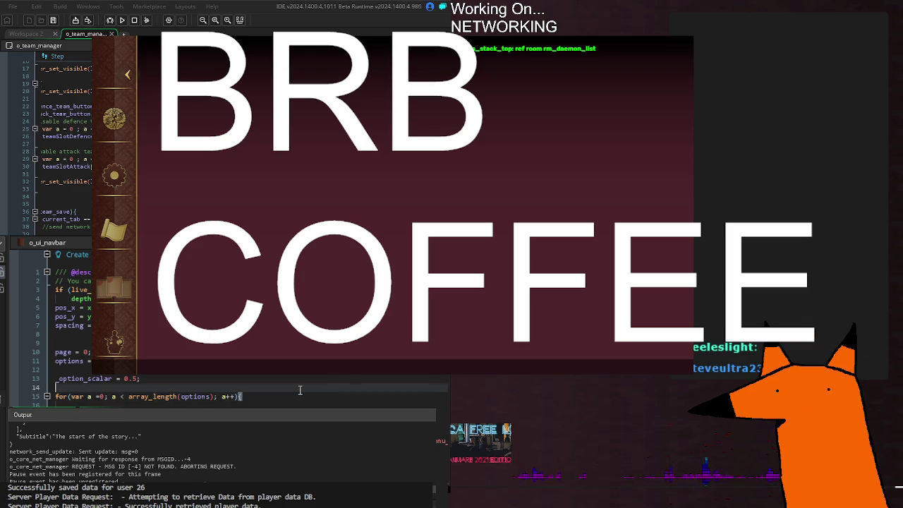
click(278, 403)
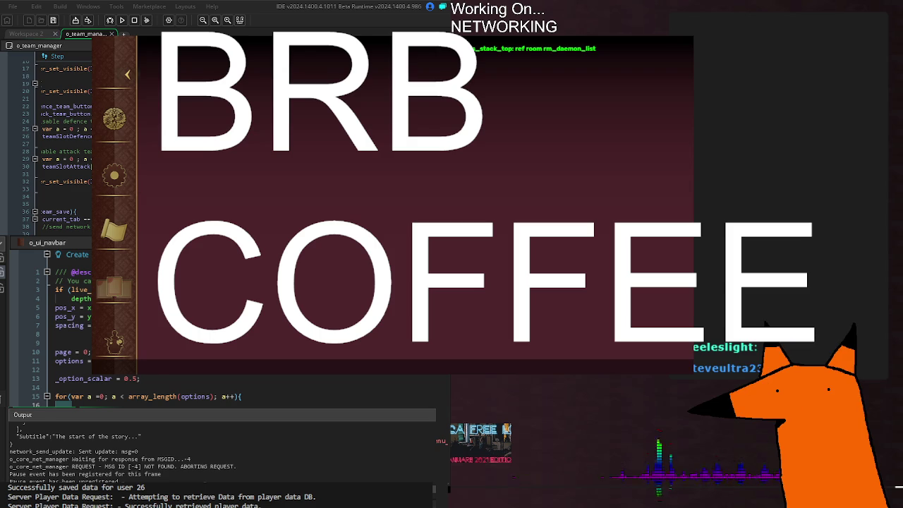
scroll(161, 379, down, 4)
scroll(161, 379, up, 4)
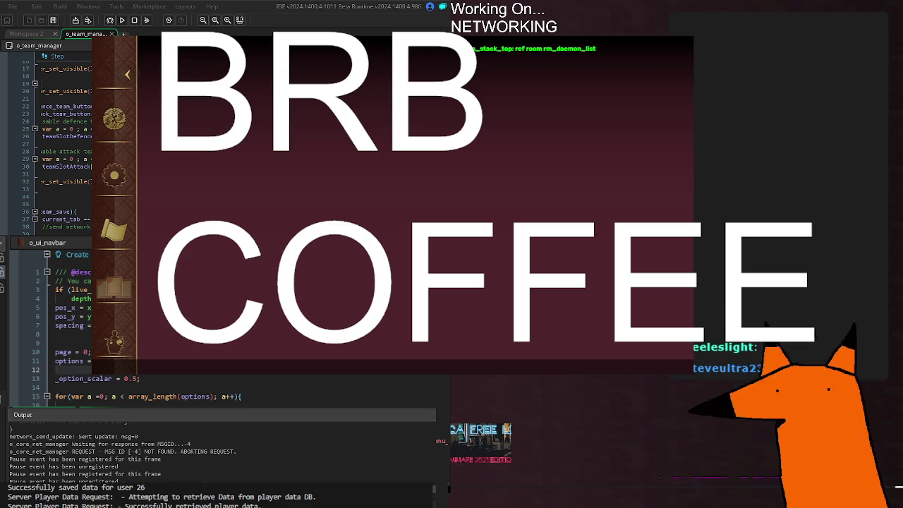
scroll(141, 325, down, 10)
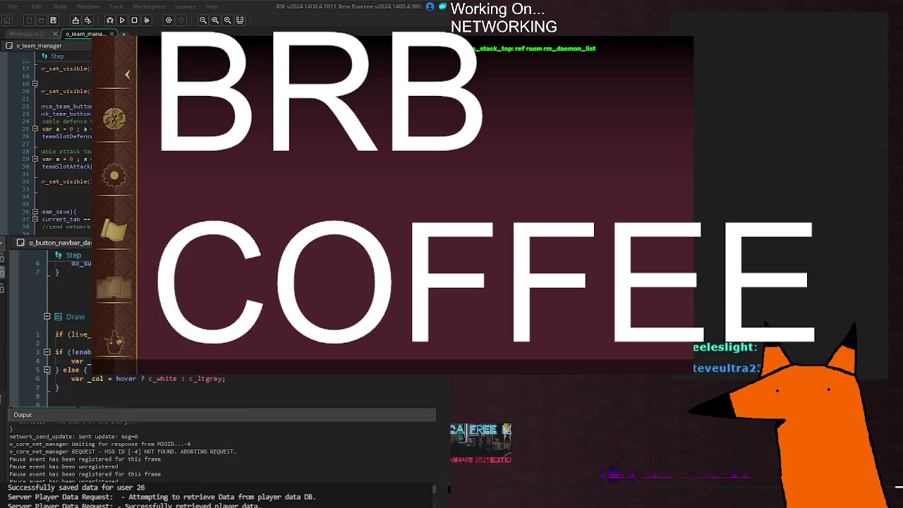
scroll(212, 325, up, 5)
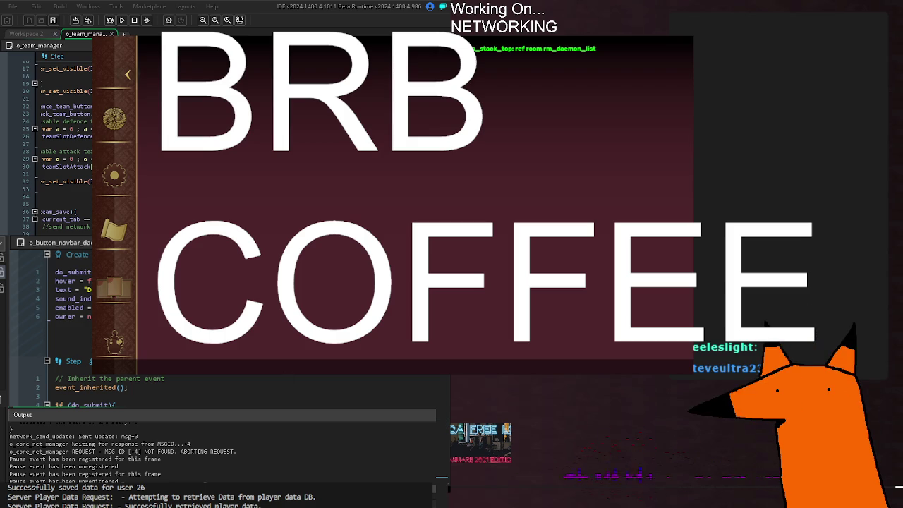
click(127, 74)
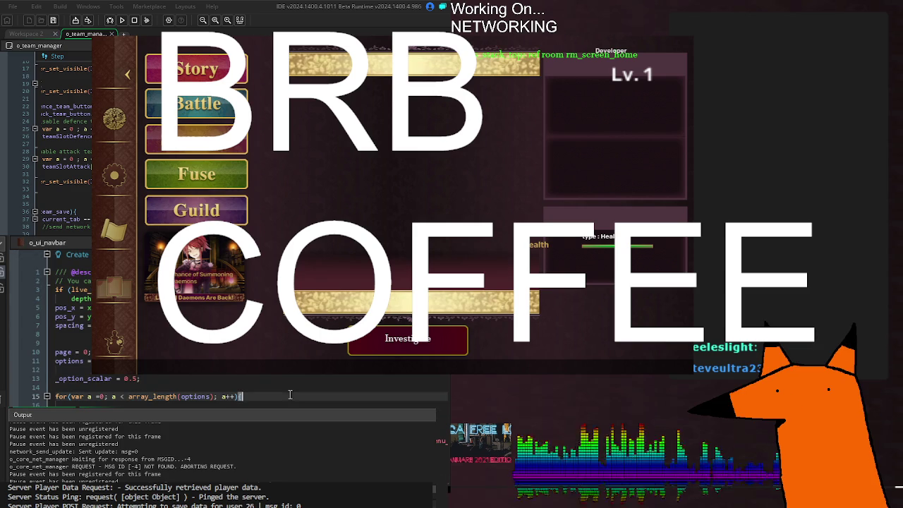
Step: Add an opening brace to the loop header on line 15 of o_ui_navbar's Create code
click(242, 397)
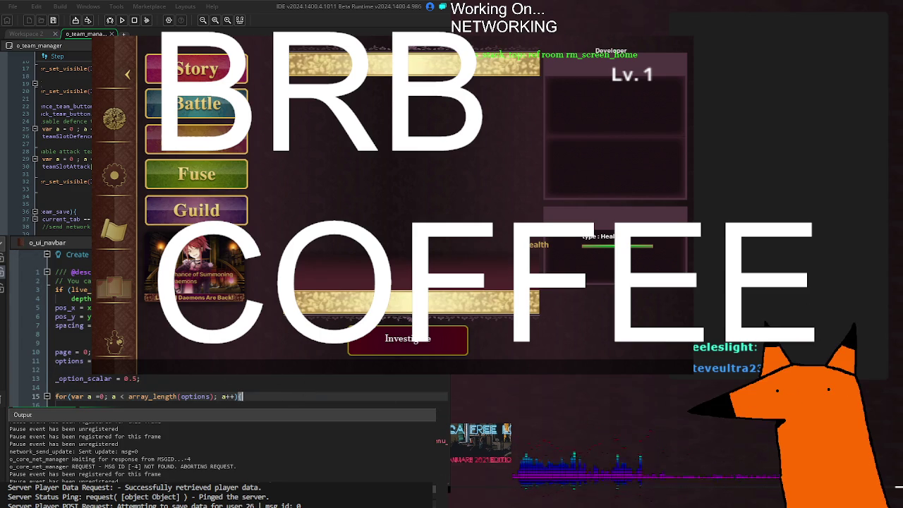
text({)
click(381, 384)
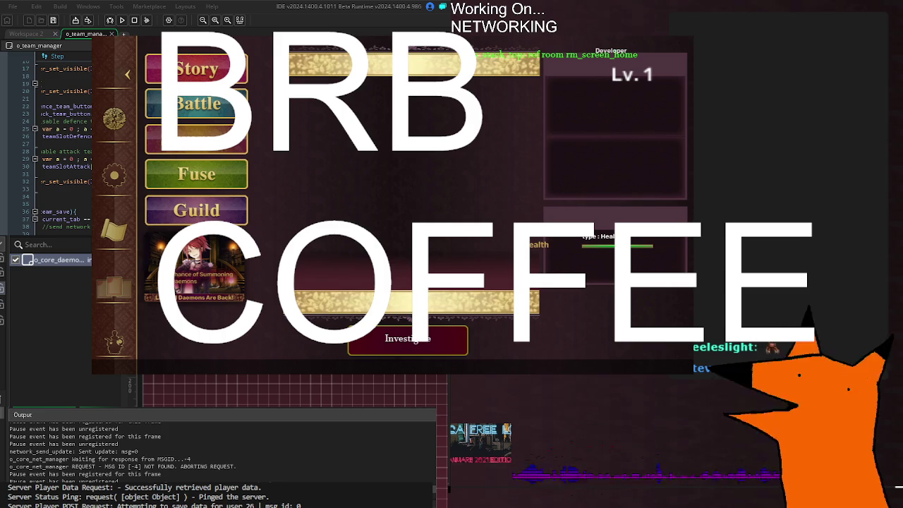
Step: Open o_core_daemons_list from the search results and browse its code
double_click(57, 260)
click(234, 387)
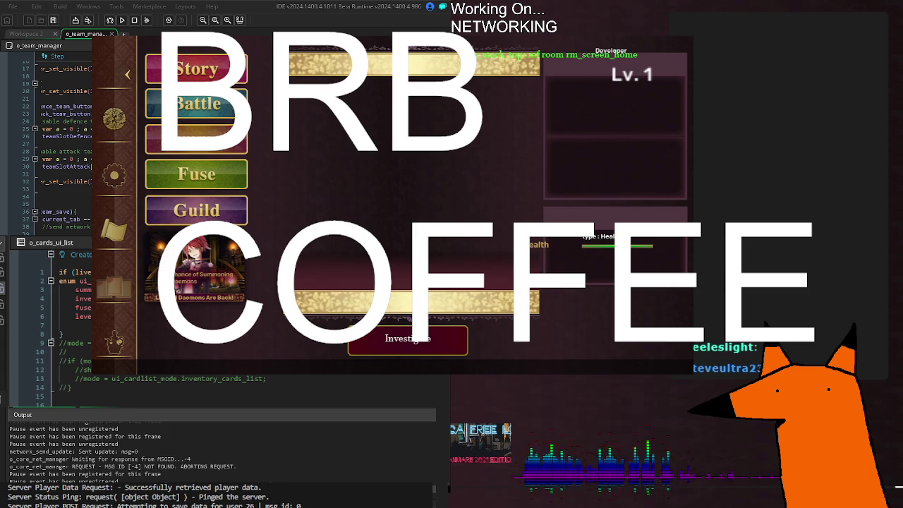
scroll(240, 325, down, 20)
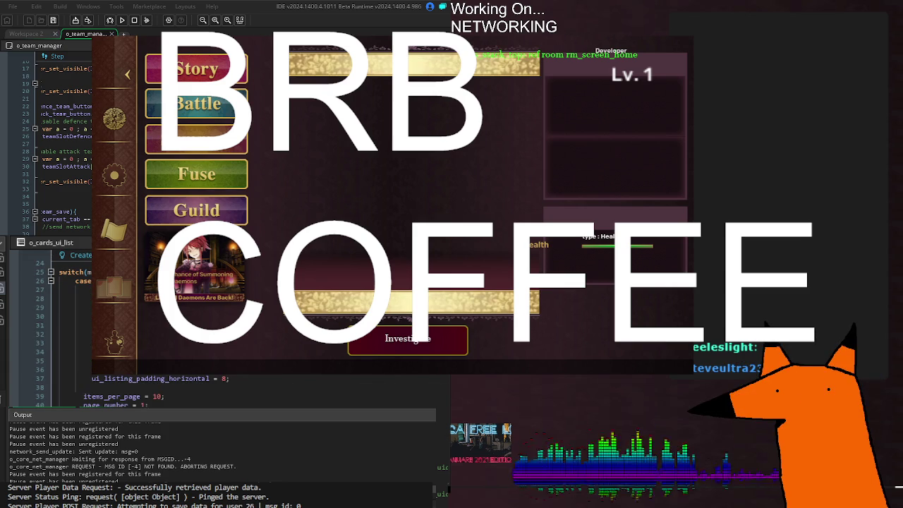
scroll(233, 328, up, 20)
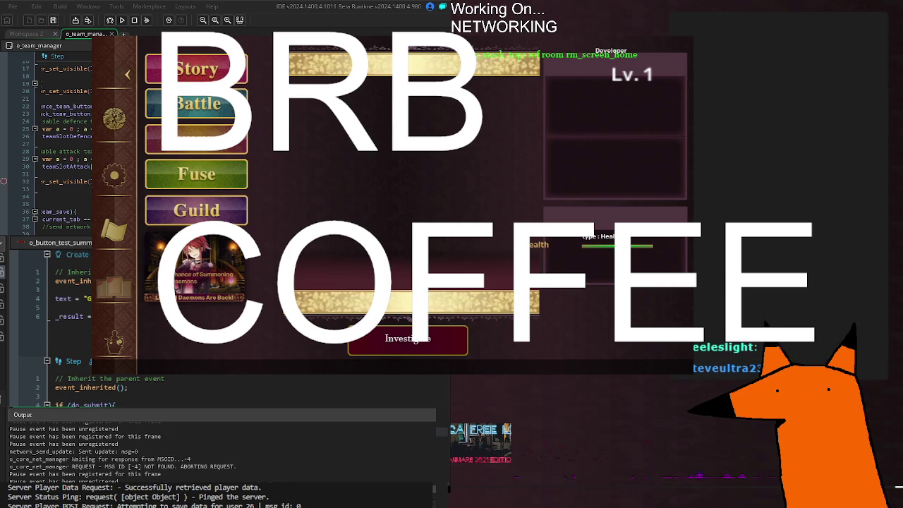
Step: Scroll through o_sq_summoning's Step code and its summoned-card sequence calls
scroll(225, 329, down, 12)
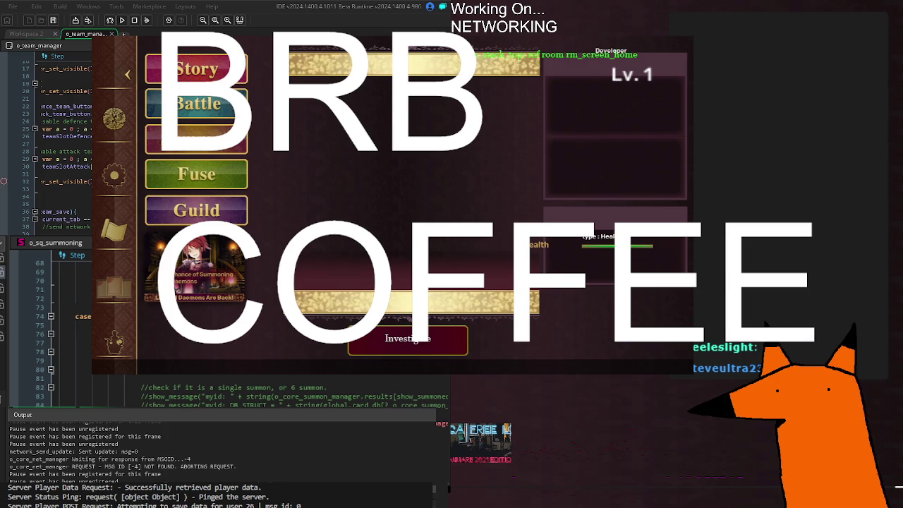
scroll(283, 392, down, 6)
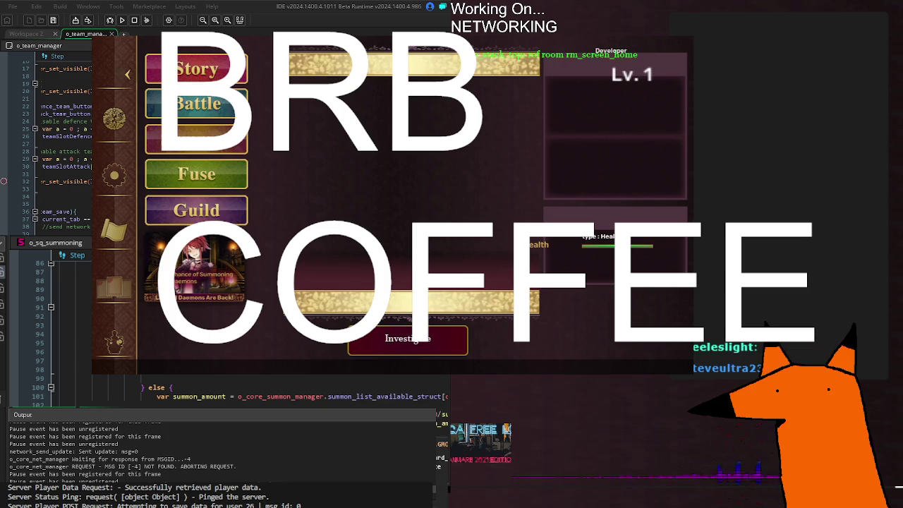
scroll(283, 392, down, 8)
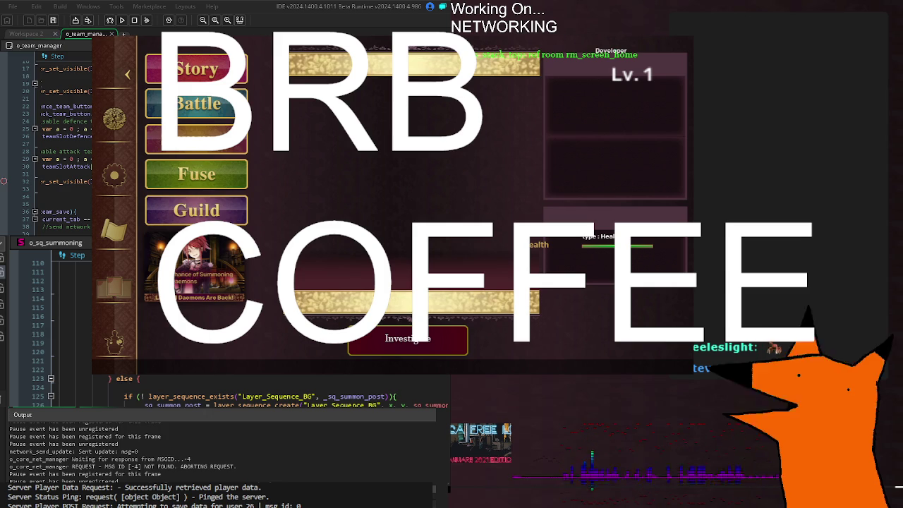
scroll(233, 332, up, 12)
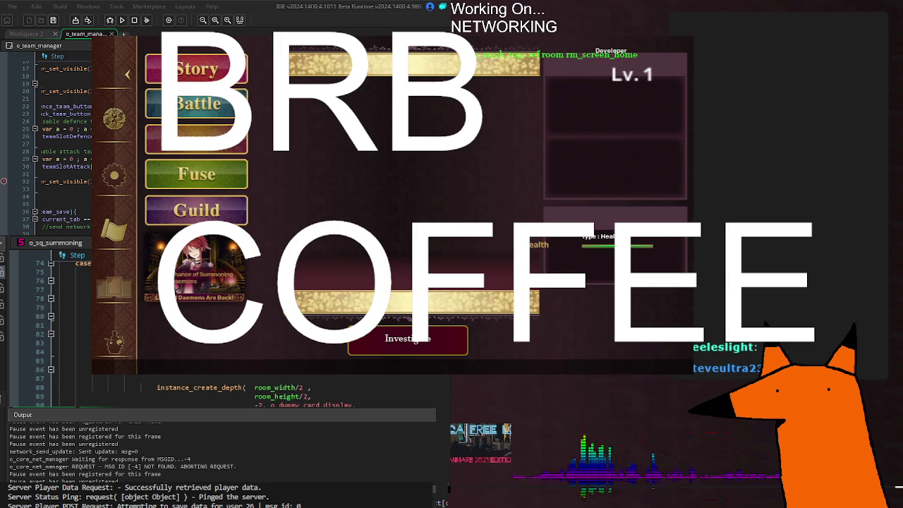
scroll(233, 332, down, 2)
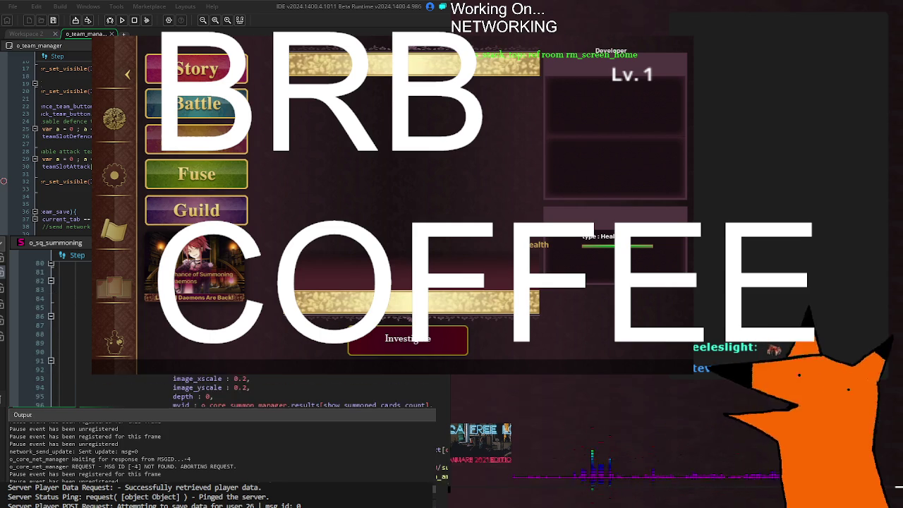
scroll(233, 332, down, 18)
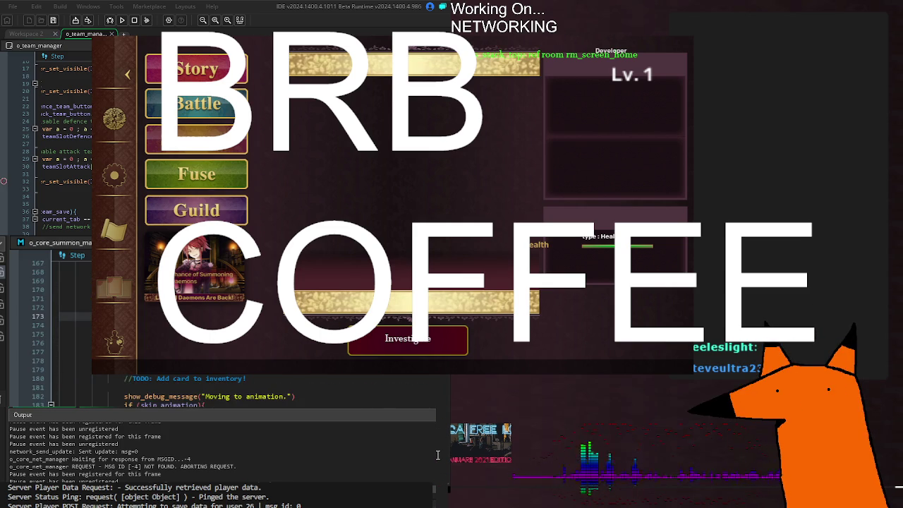
Step: Scroll the code and open the summon test button object referenced there
scroll(233, 391, down, 8)
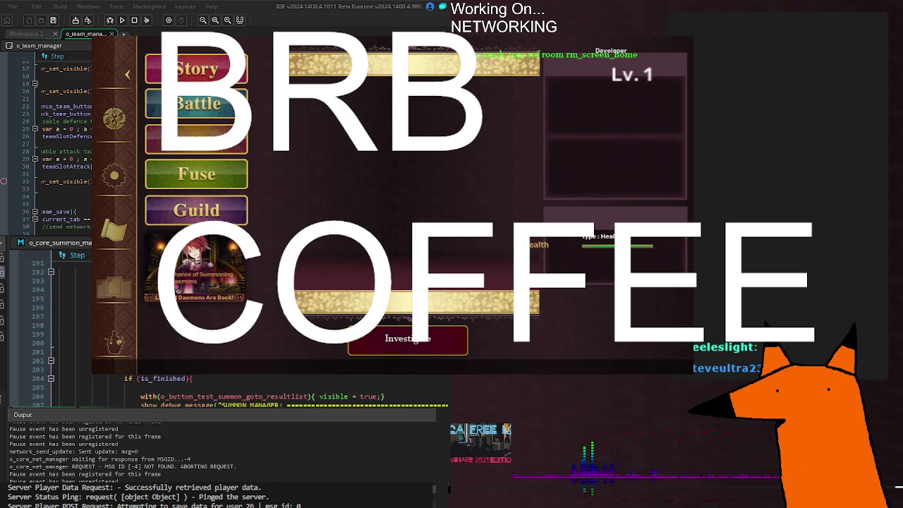
scroll(233, 332, down, 6)
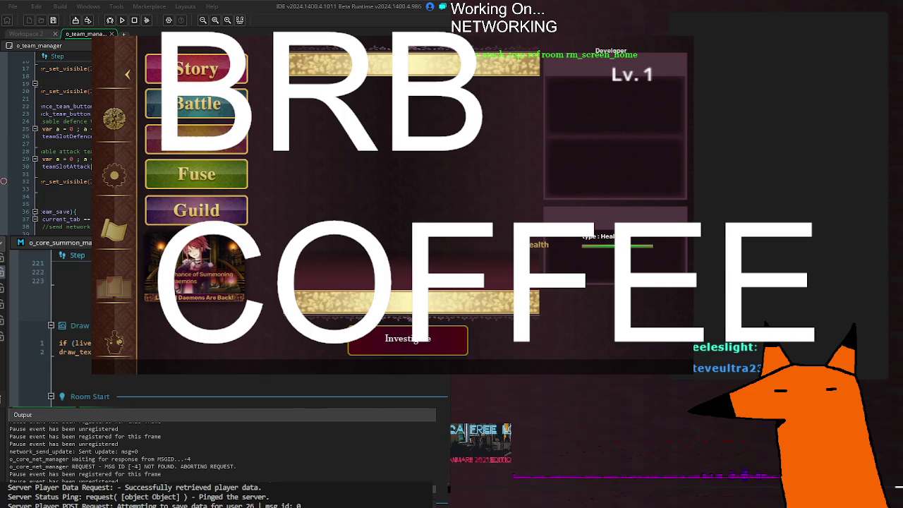
scroll(233, 332, up, 6)
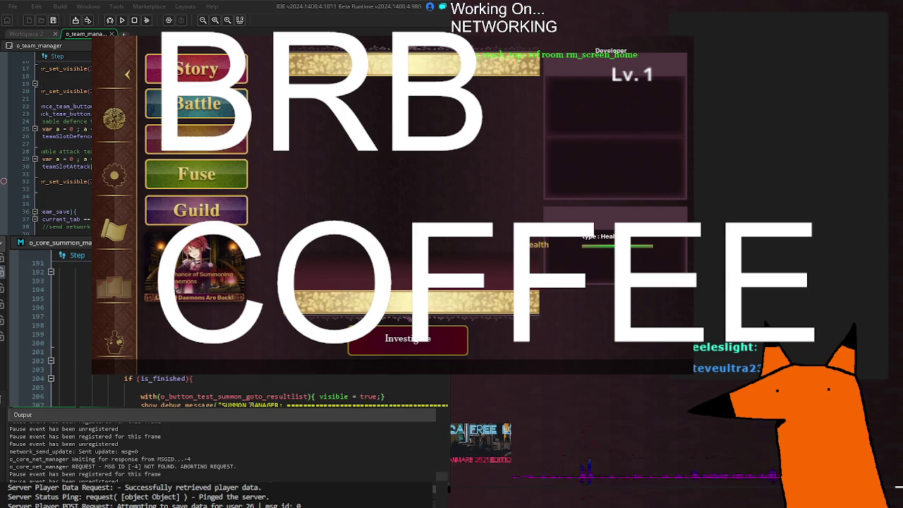
middle_click(192, 396)
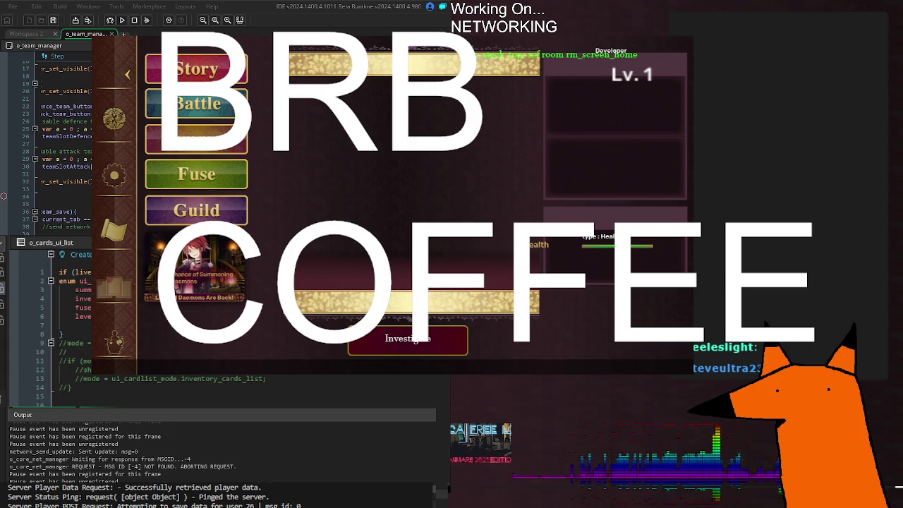
Step: Scroll o_cards_ui_list's Create code down to the listing padding values 8, 40 and 8
scroll(268, 332, down, 15)
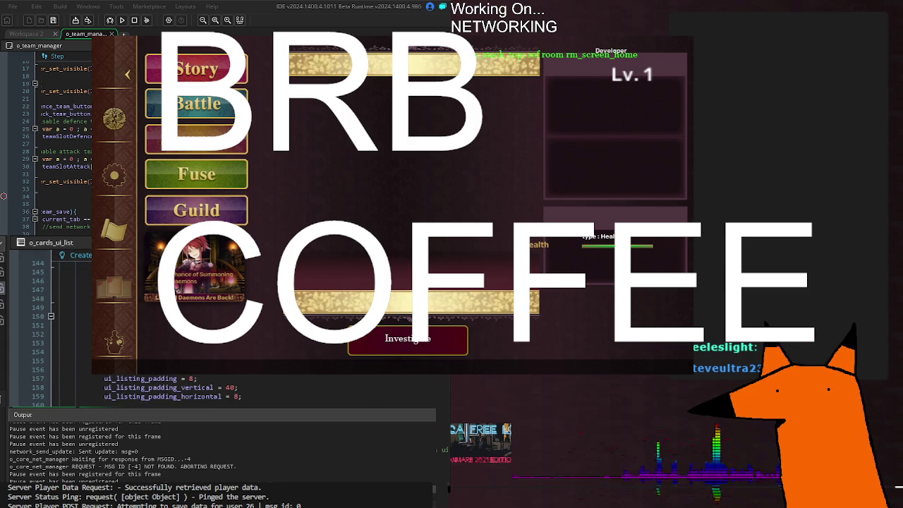
scroll(268, 332, down, 14)
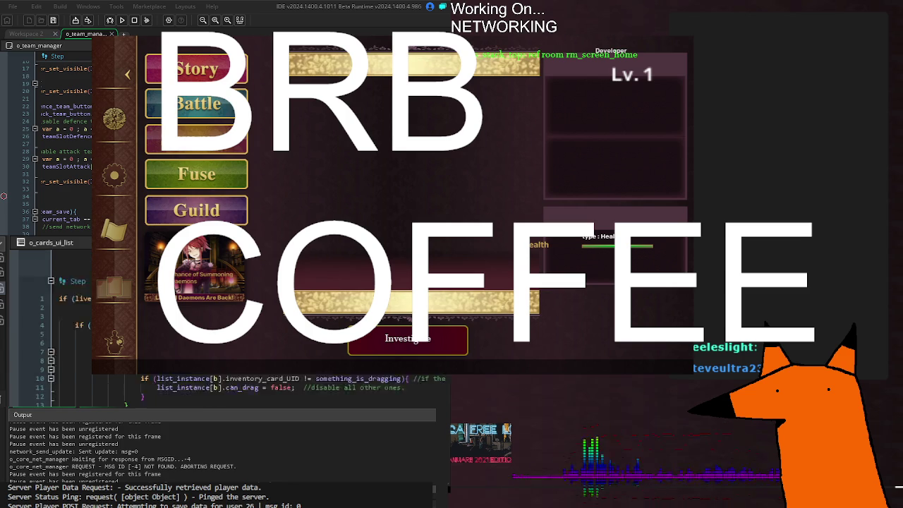
scroll(240, 386, up, 20)
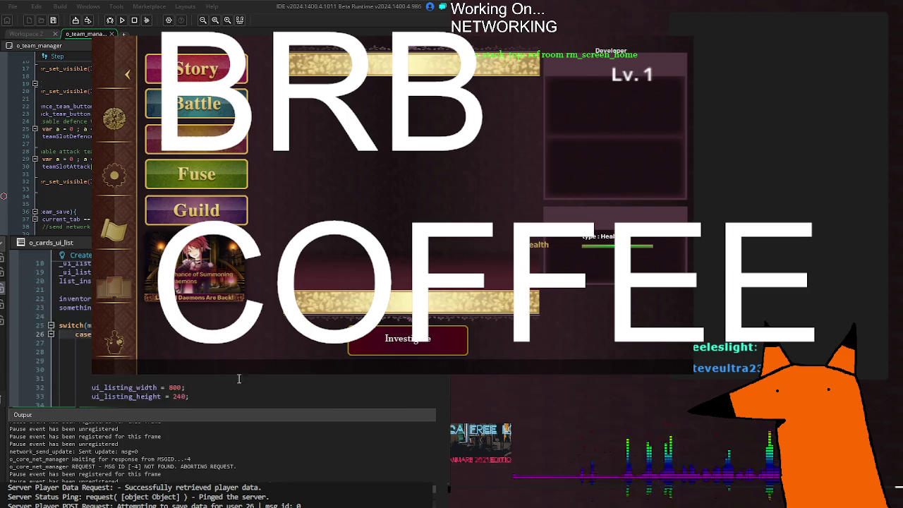
scroll(240, 386, down, 8)
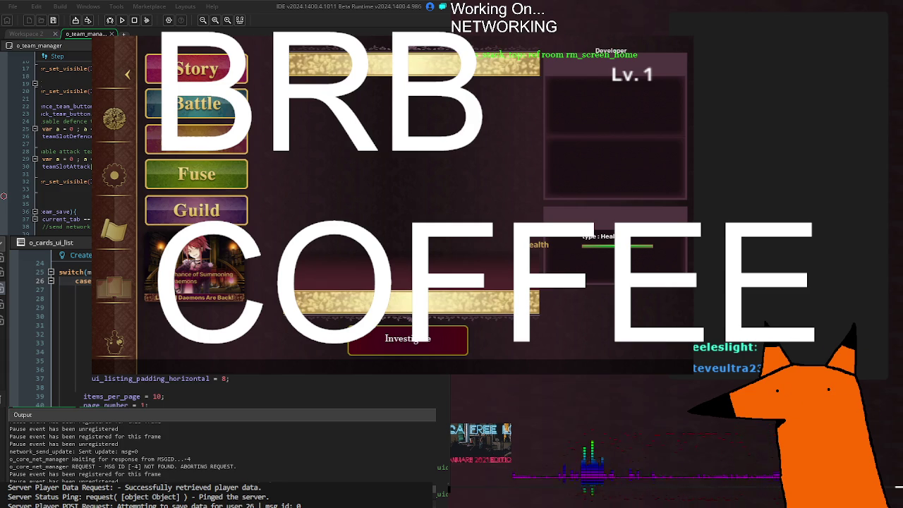
scroll(240, 386, down, 8)
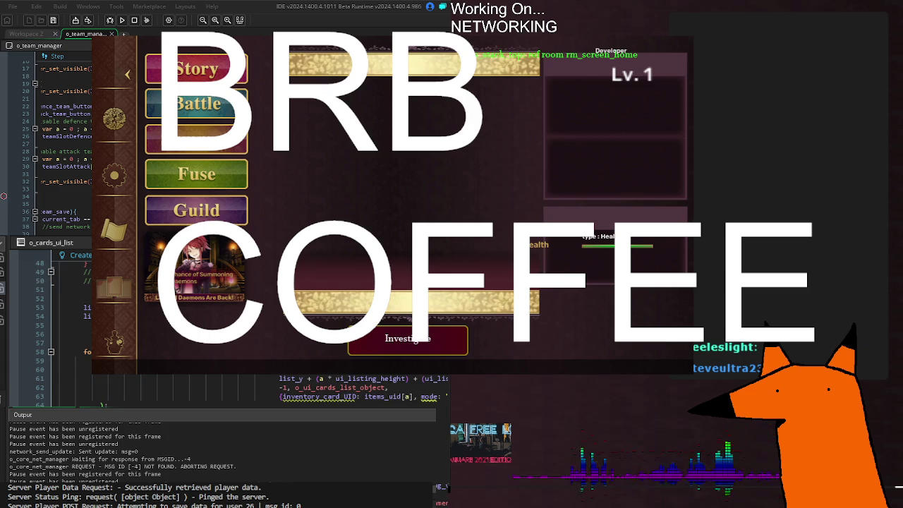
scroll(240, 332, down, 4)
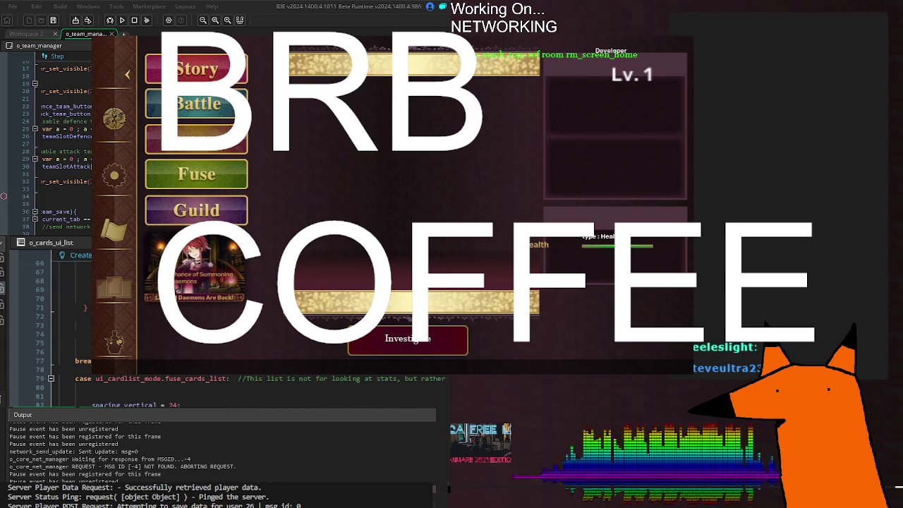
scroll(240, 332, down, 20)
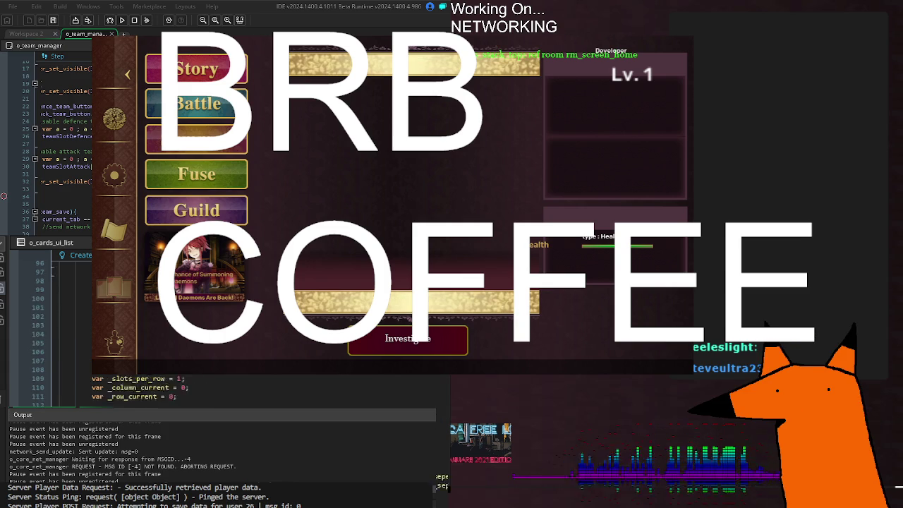
scroll(240, 332, down, 6)
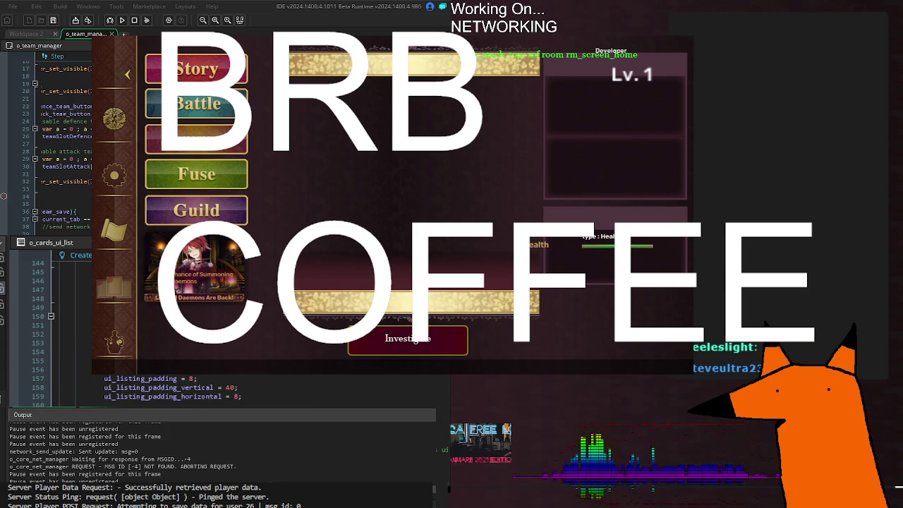
scroll(240, 332, down, 2)
click(71, 317)
click(71, 334)
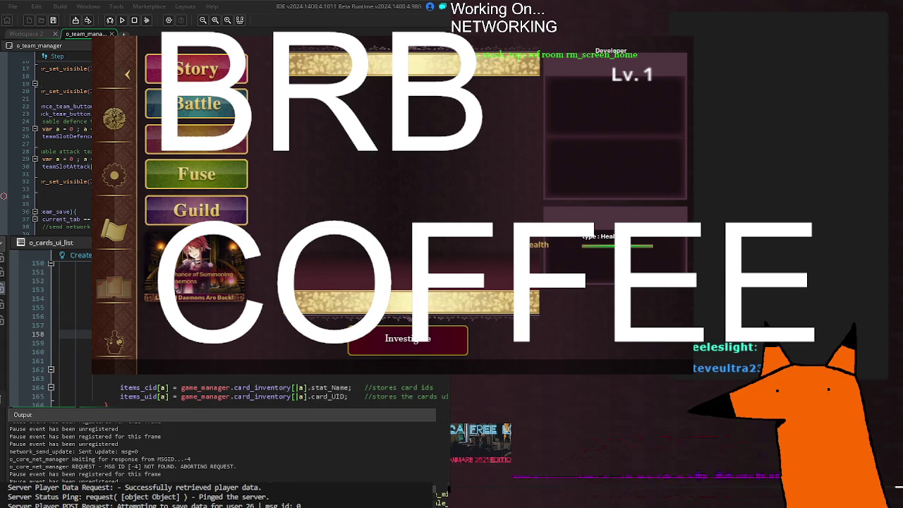
scroll(240, 331, up, 4)
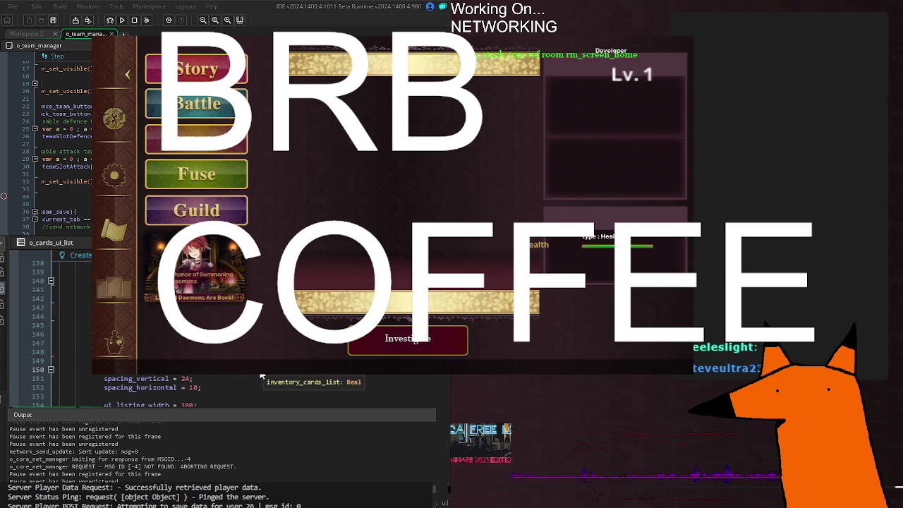
scroll(261, 376, down, 12)
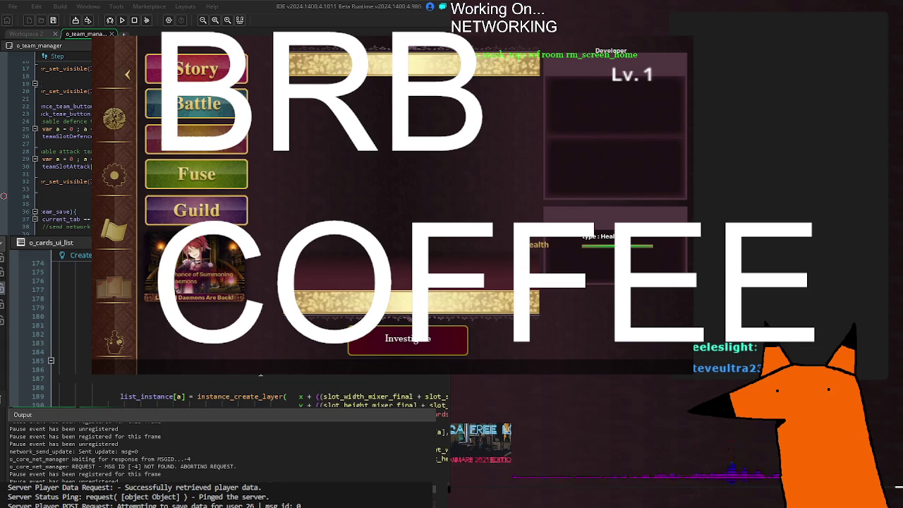
scroll(261, 376, up, 10)
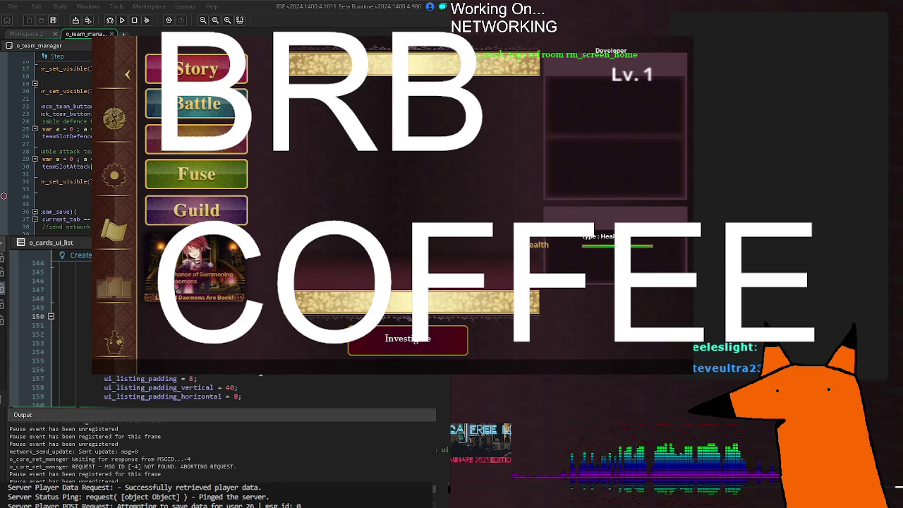
Step: Find all four uses of ui_cardlist_mode.inventory_cards_list and open the o_team_manager line 98 result
key(shift+F12)
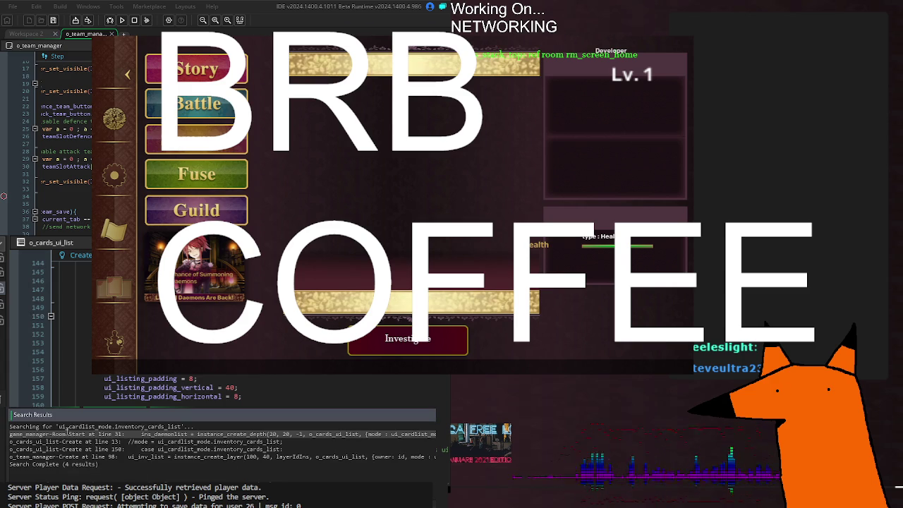
double_click(168, 457)
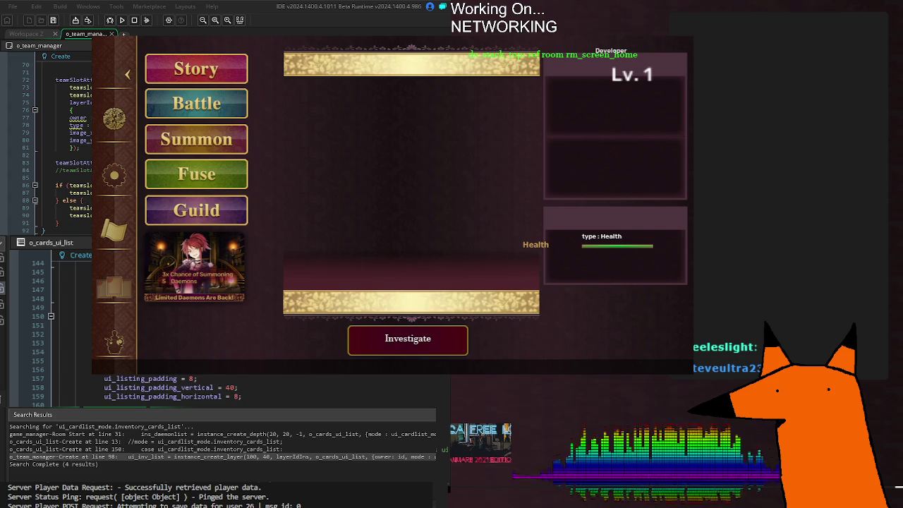
Step: Go to the ui_cardlist_mode enum definition and add a 'team' entry after inventory_cards_list
scroll(46, 141, up, 8)
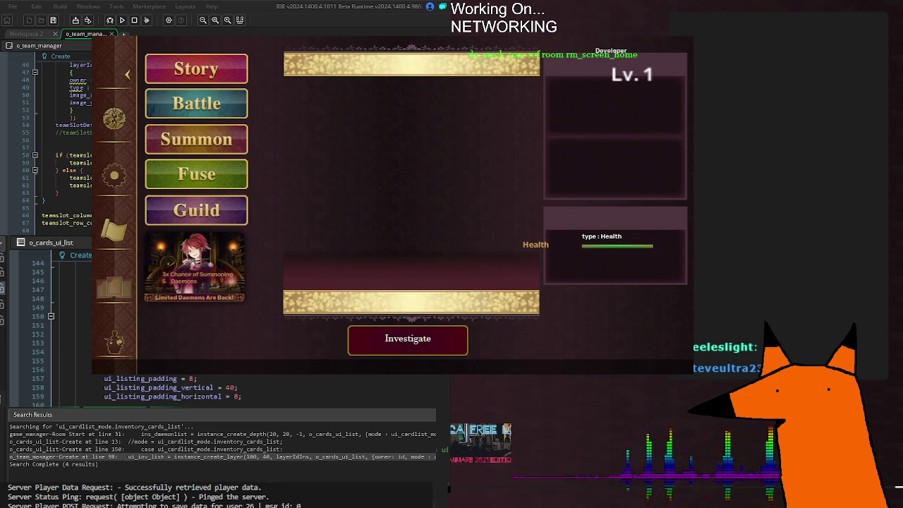
double_click(130, 456)
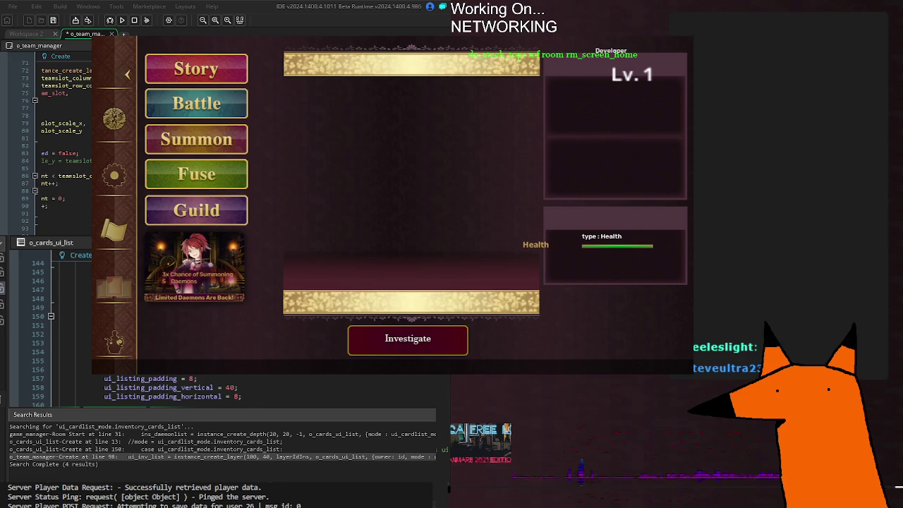
key(F12)
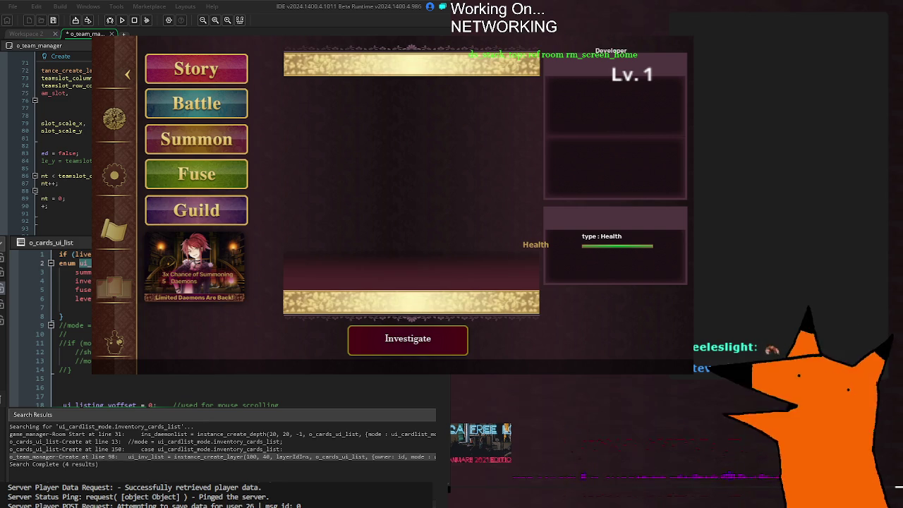
key(ctrl+shift+f)
click(83, 289)
text(team)
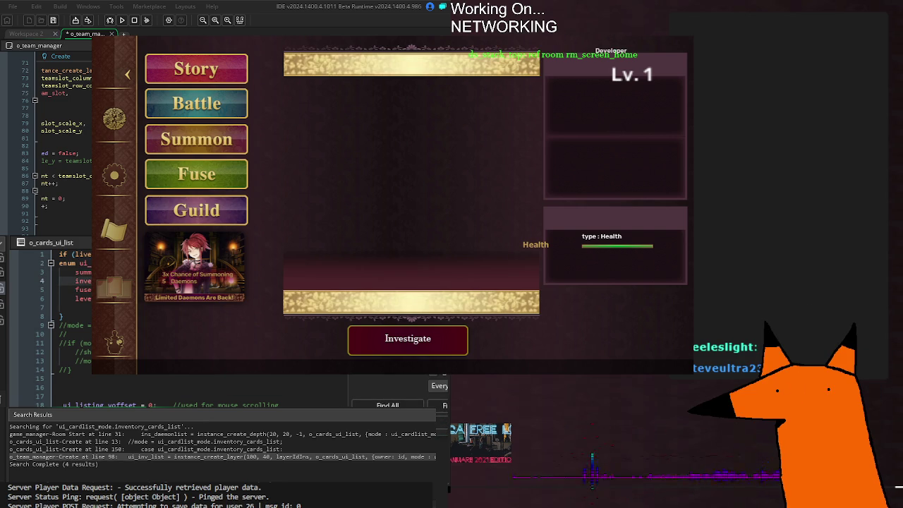
key(Return)
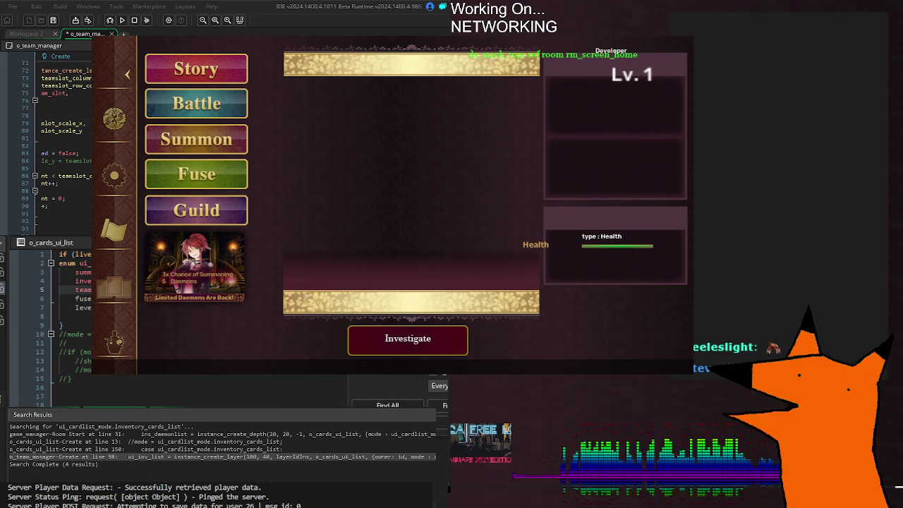
double_click(83, 281)
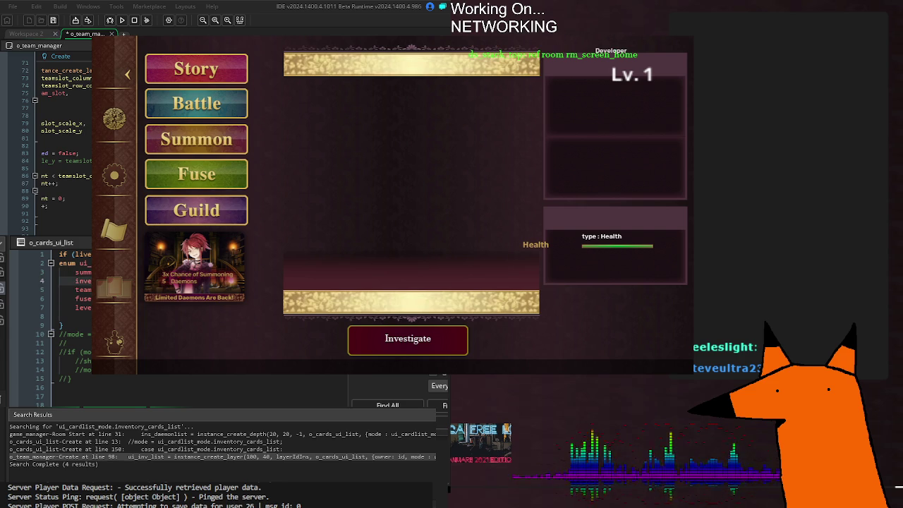
click(85, 290)
key(ctrl+s)
scroll(66, 141, right, 3)
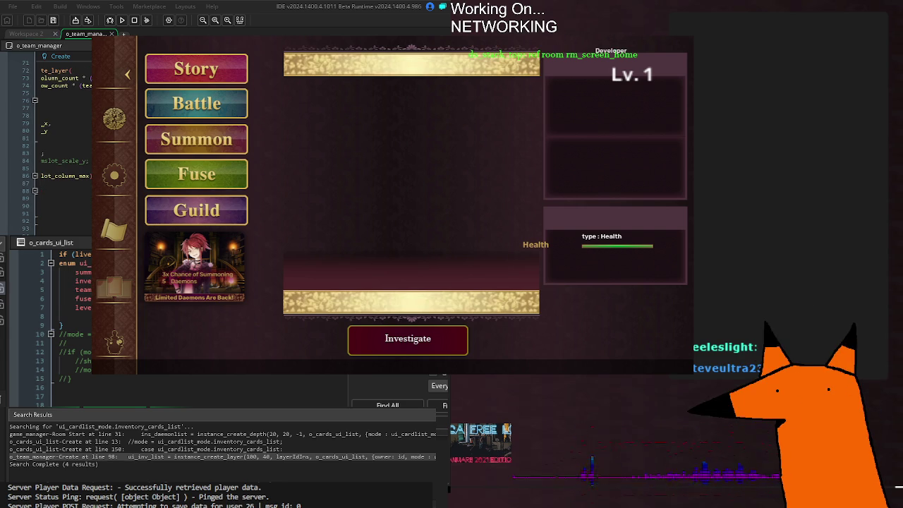
key(ctrl+s)
scroll(66, 141, left, 3)
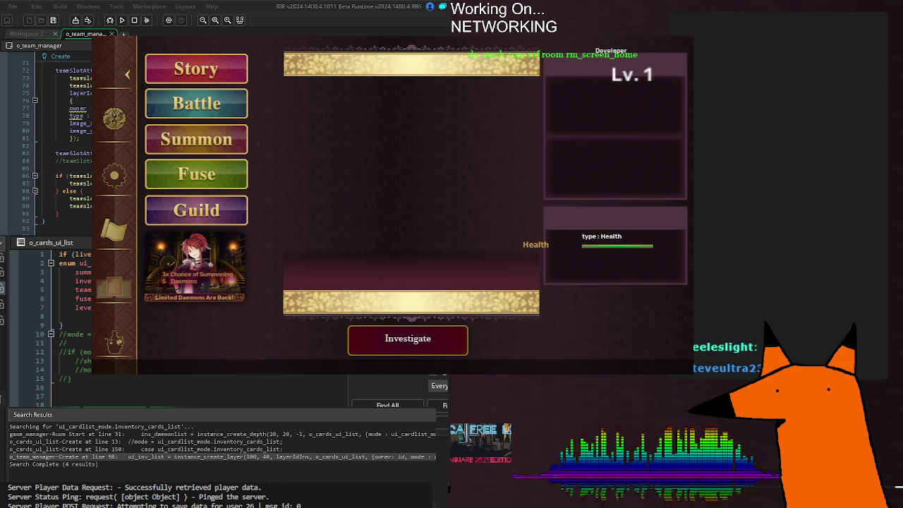
scroll(56, 318, down, 20)
scroll(56, 324, down, 12)
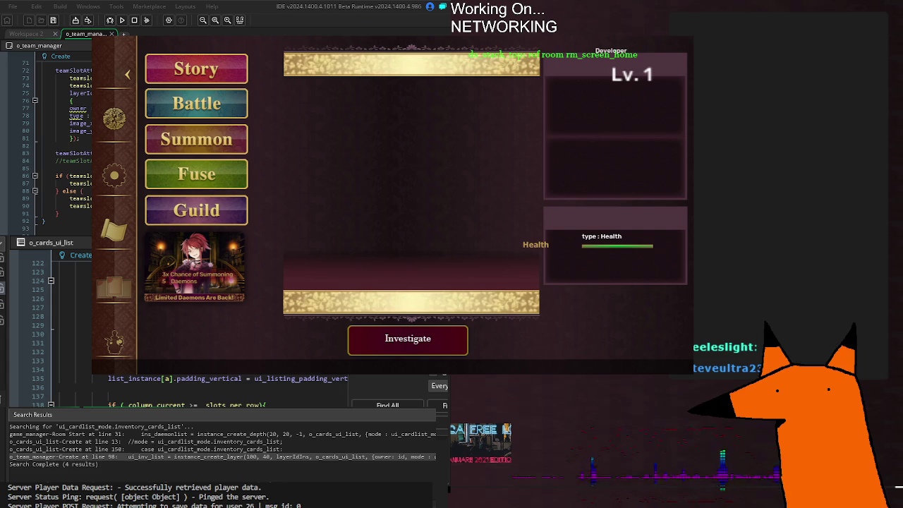
scroll(56, 317, down, 20)
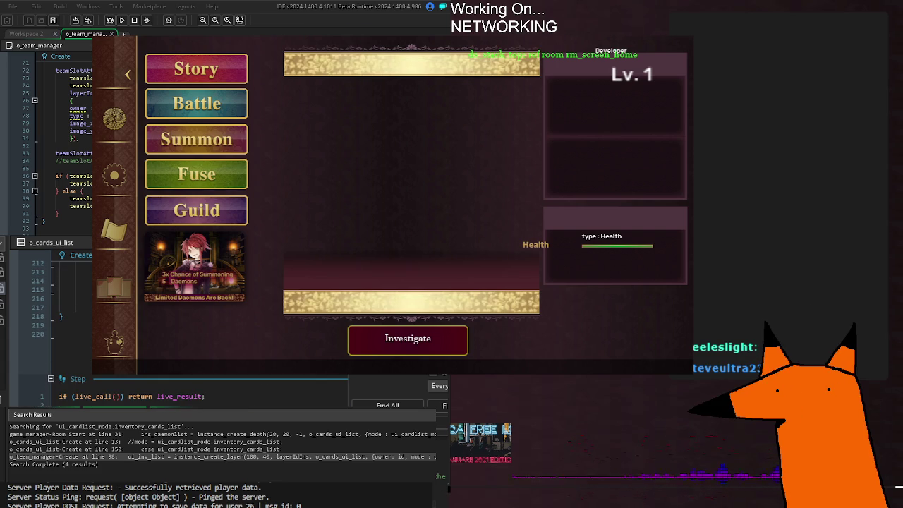
scroll(56, 318, down, 4)
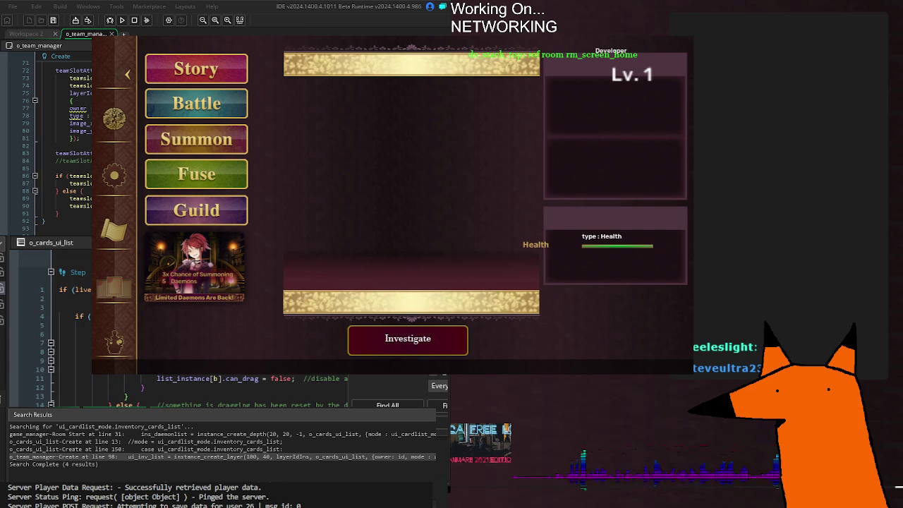
scroll(57, 317, down, 4)
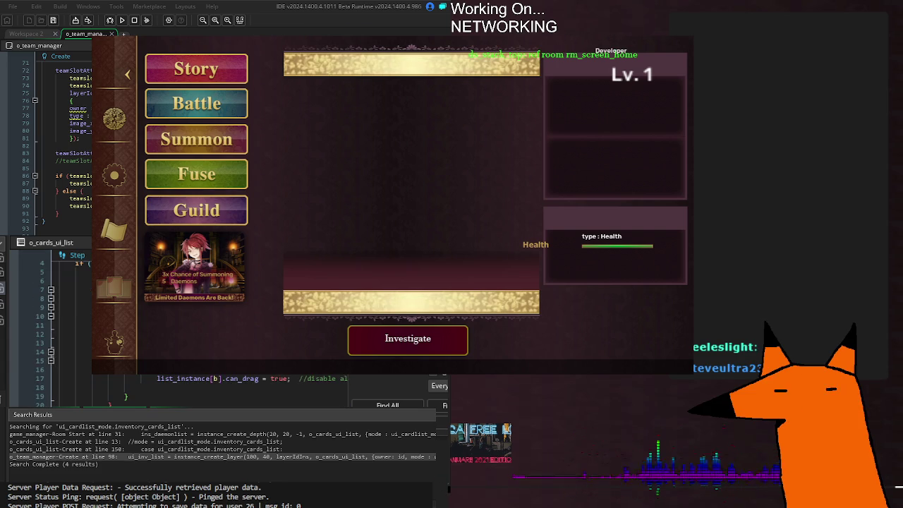
scroll(56, 317, down, 12)
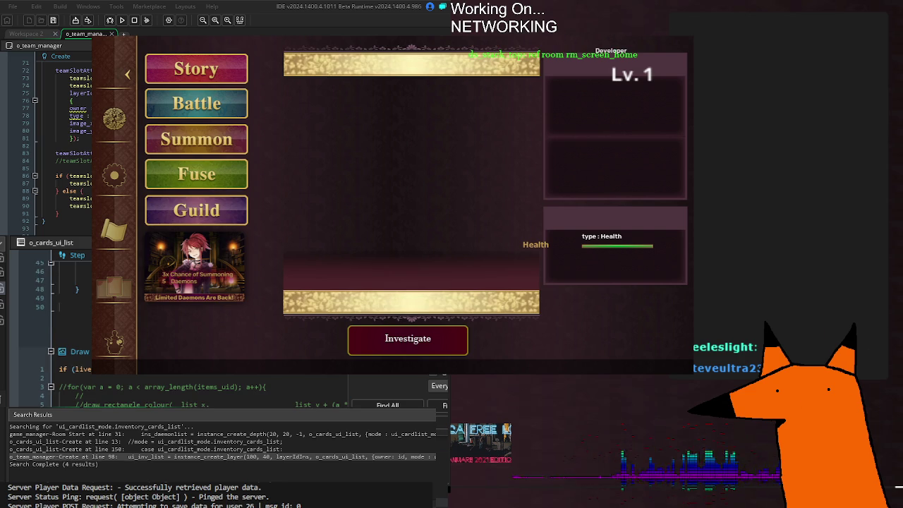
scroll(57, 318, up, 15)
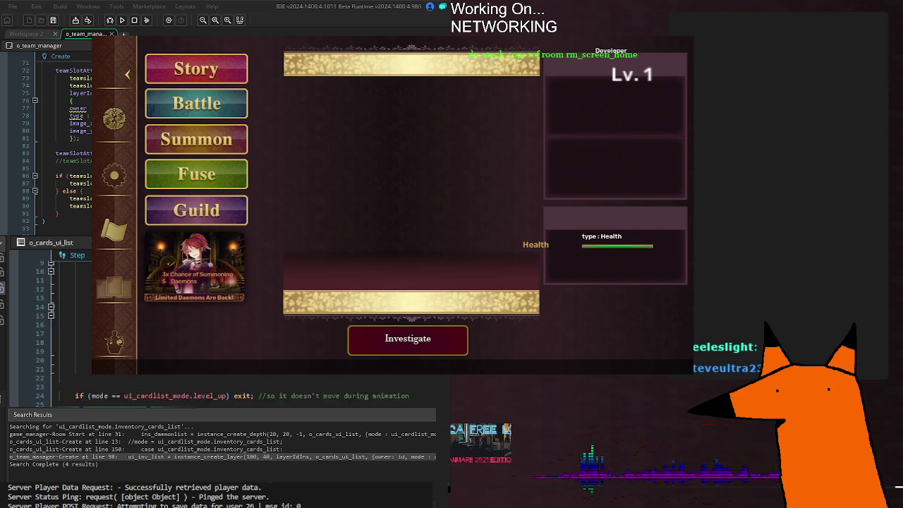
scroll(57, 317, up, 20)
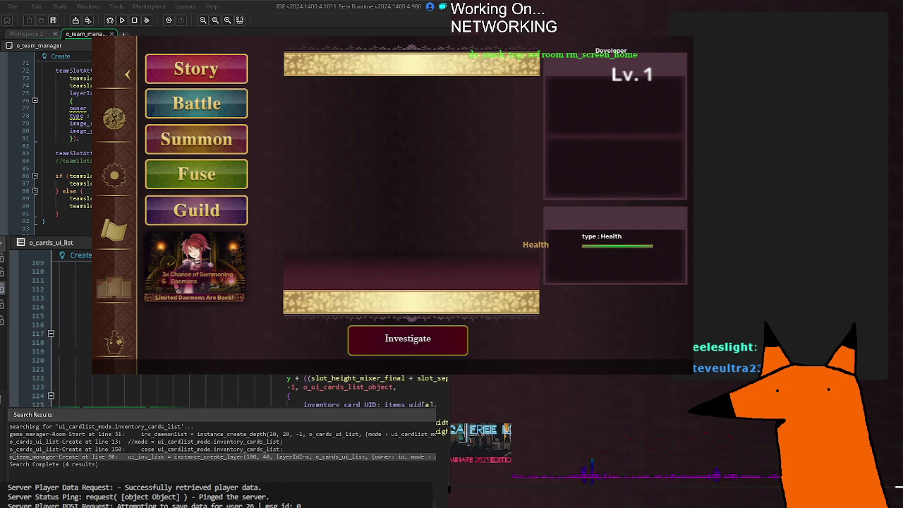
scroll(56, 317, up, 12)
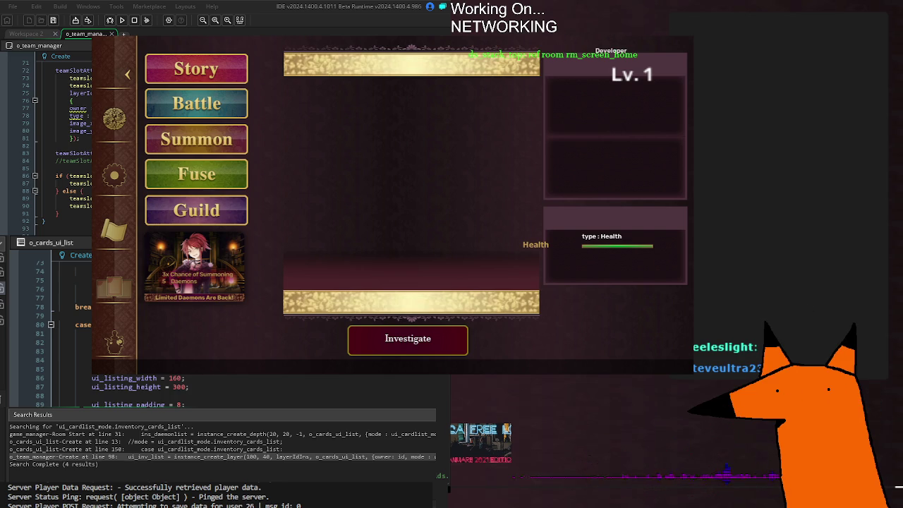
click(77, 360)
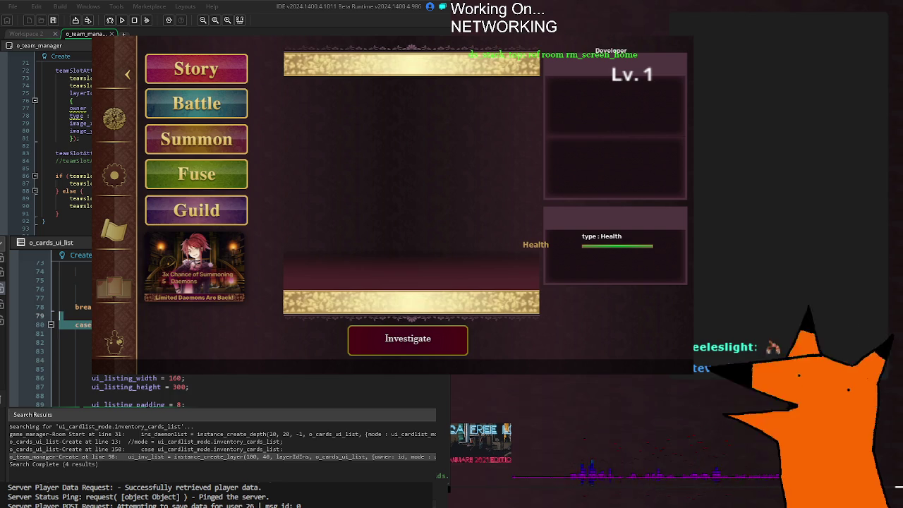
scroll(123, 376, up, 8)
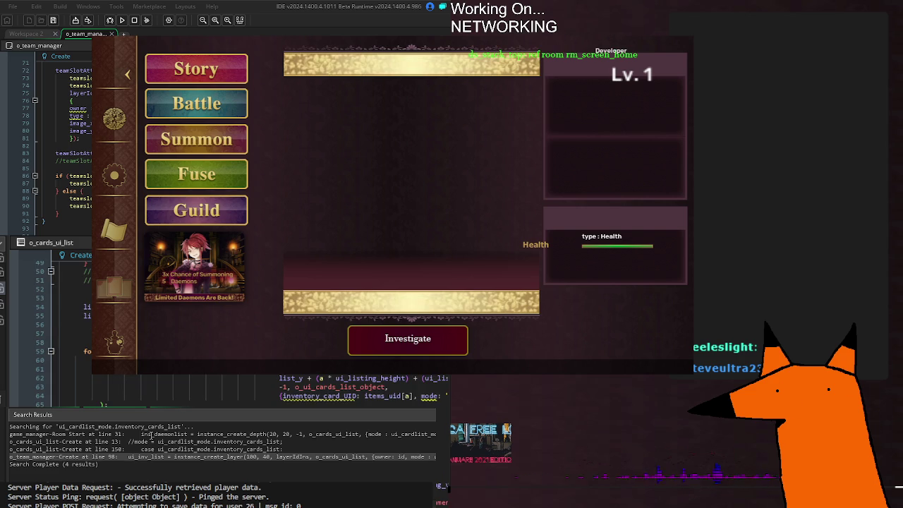
scroll(123, 376, up, 6)
scroll(123, 376, up, 6)
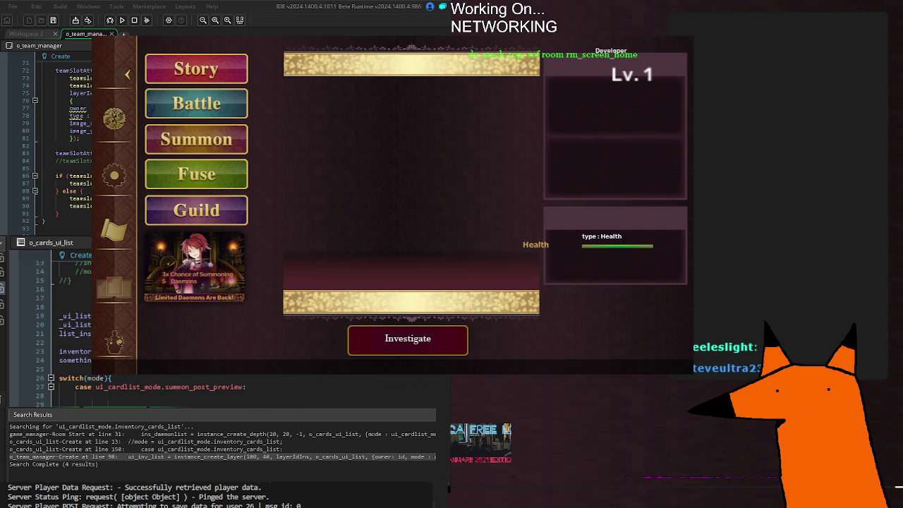
click(246, 386)
click(225, 379)
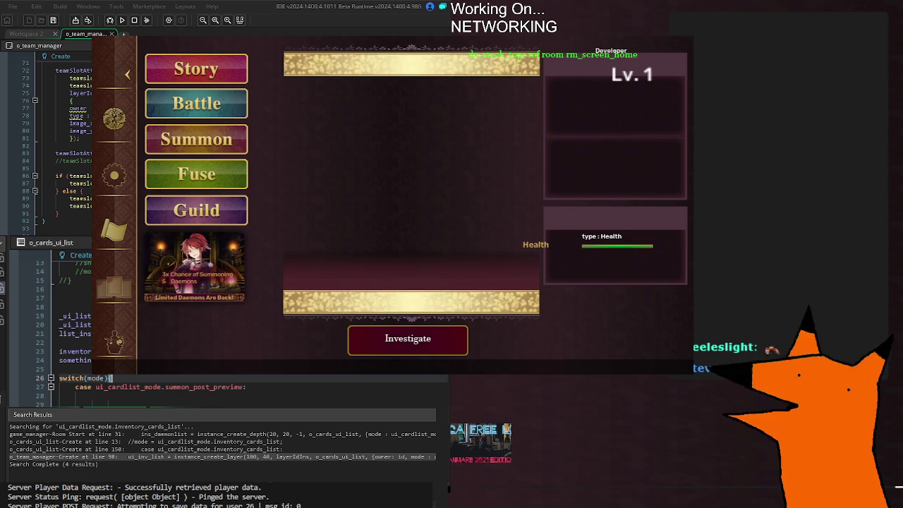
Step: Add a 'ui_cardlist_mode.inventory_cards_list:' case after switch(mode){, then open the game's daemon list screen
key(Return)
key(Return)
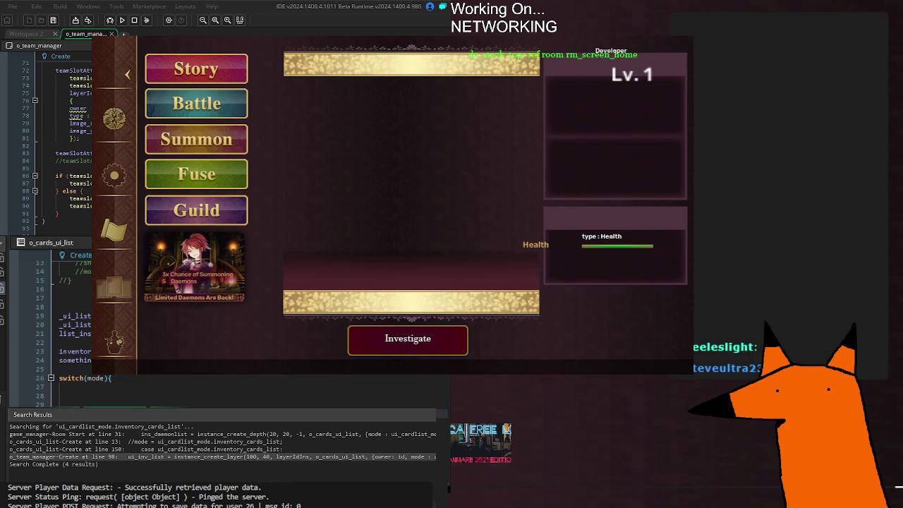
text(case ui_ca)
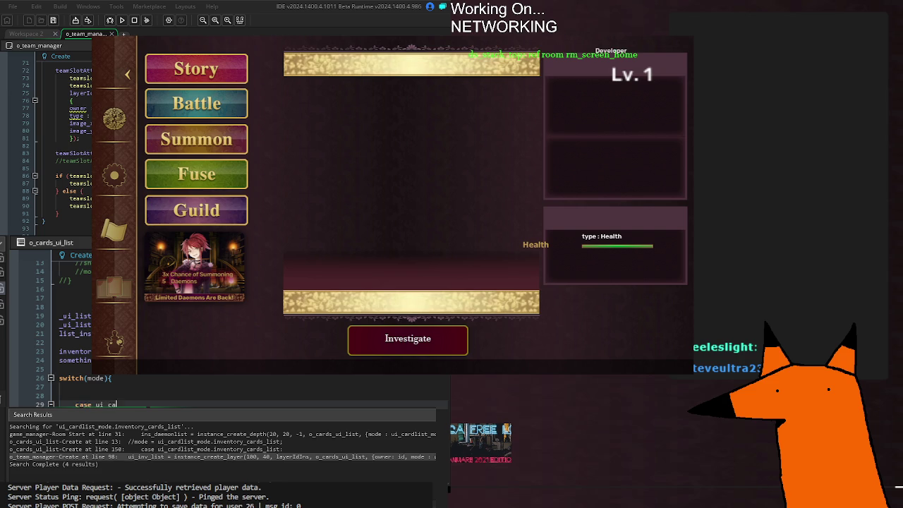
text(rdlist_mode.inventory_cards_list:)
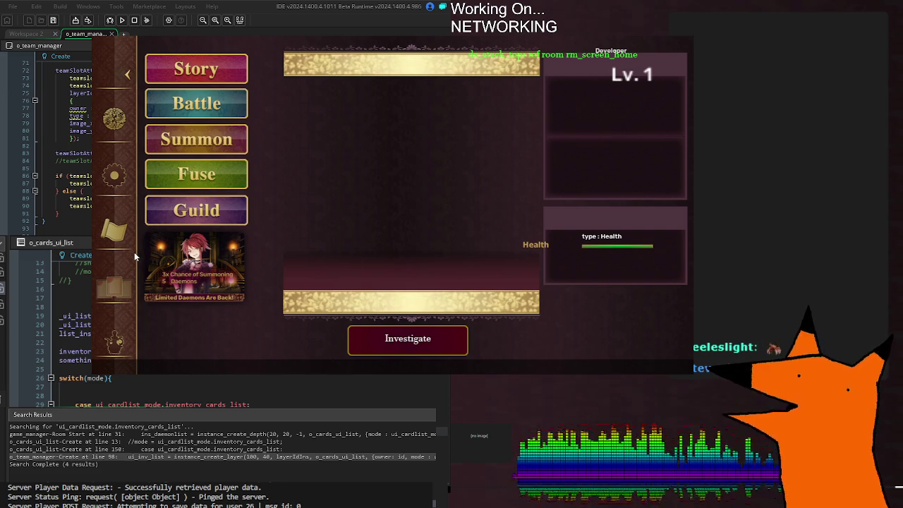
click(116, 287)
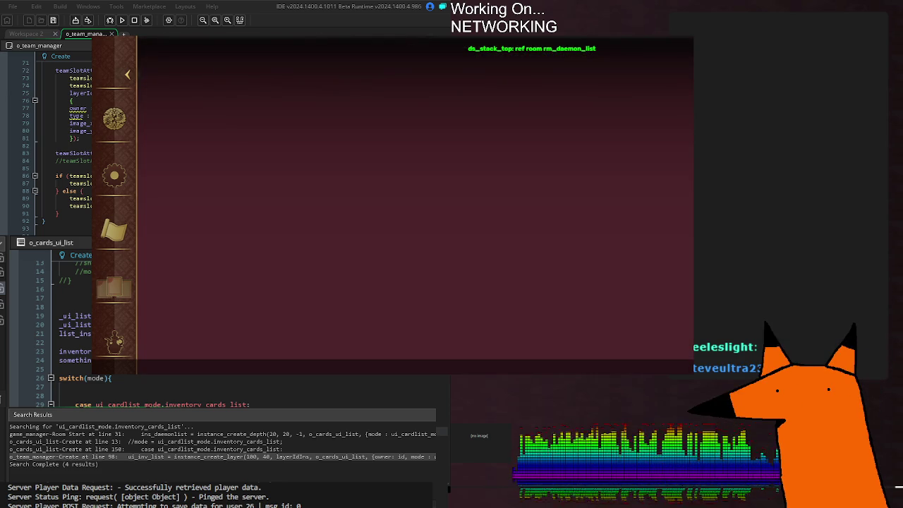
Step: Relaunch the game with F5 to test the updated card-list code
key(F5)
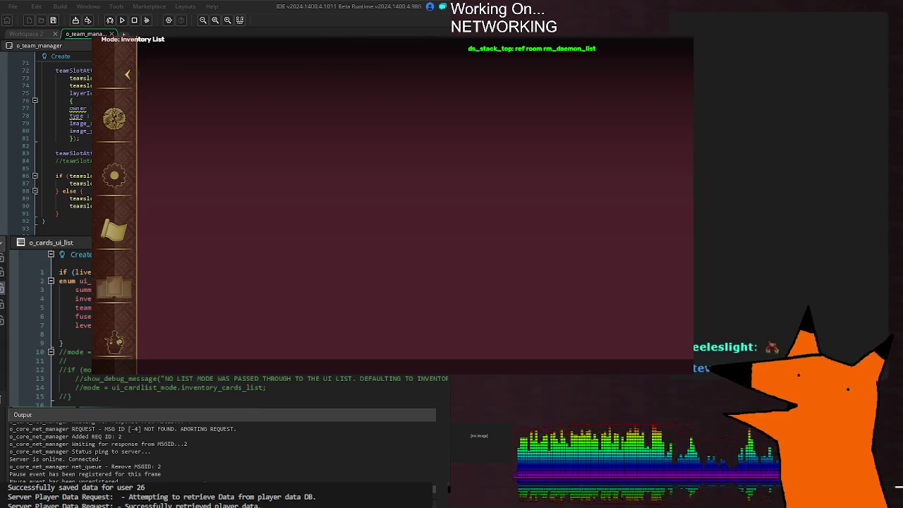
scroll(106, 367, up, 1)
scroll(71, 331, down, 6)
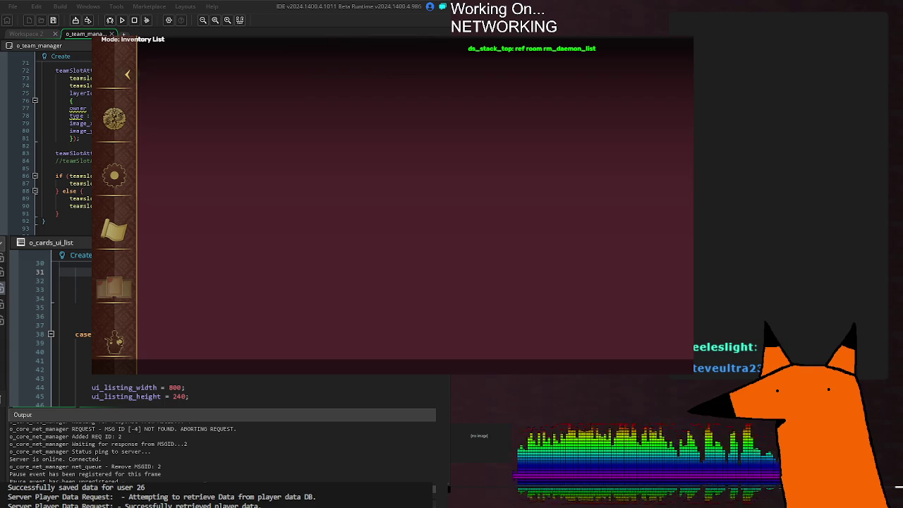
Step: Review the card listing setup code, then stop the game and rebuild with F5
mouse_move(64, 350)
mouse_down()
mouse_move(252, 378)
mouse_move(264, 404)
mouse_move(361, 396)
mouse_up()
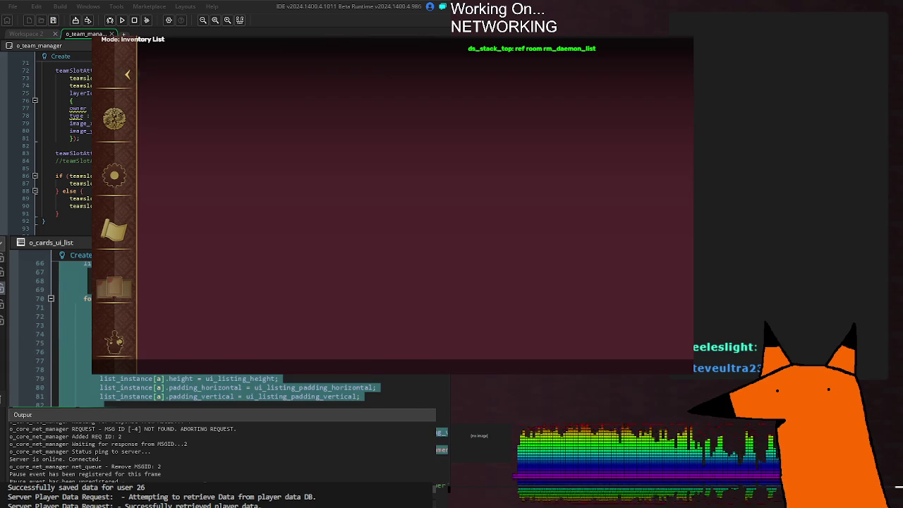
scroll(71, 324, up, 10)
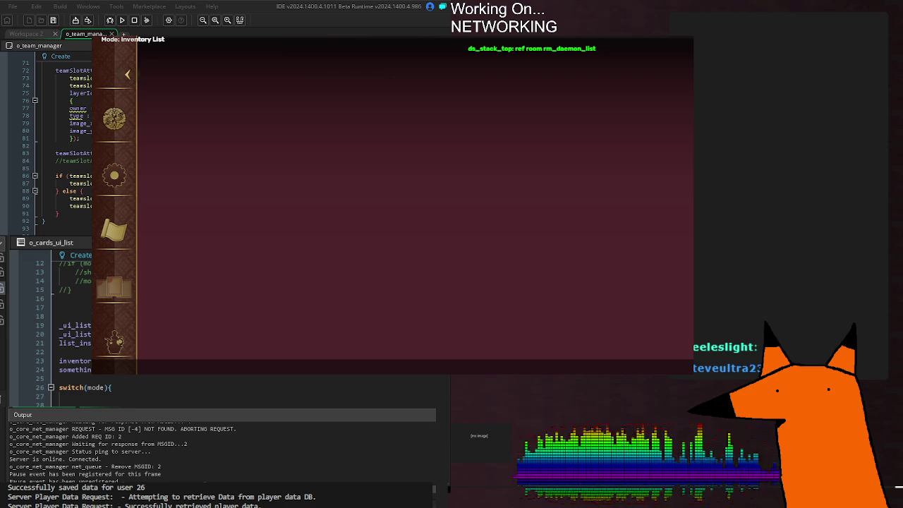
scroll(49, 325, down, 9)
scroll(50, 324, down, 4)
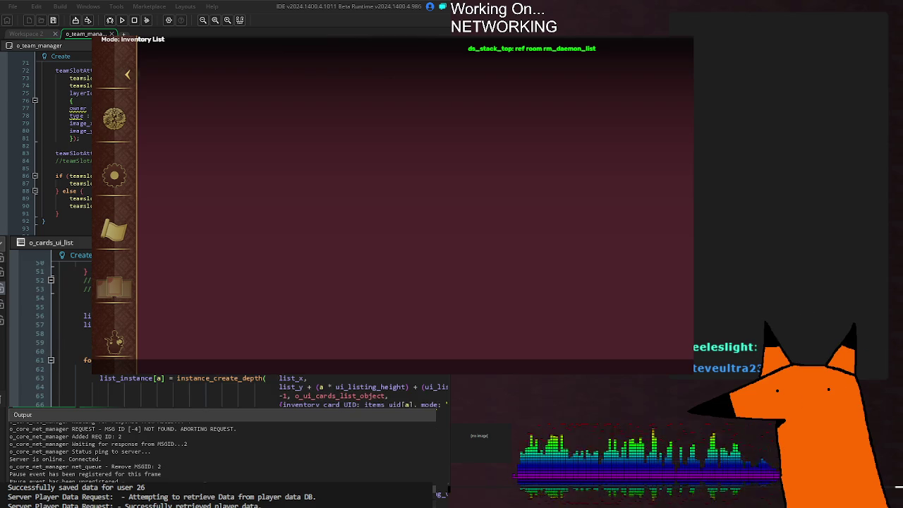
scroll(49, 325, down, 2)
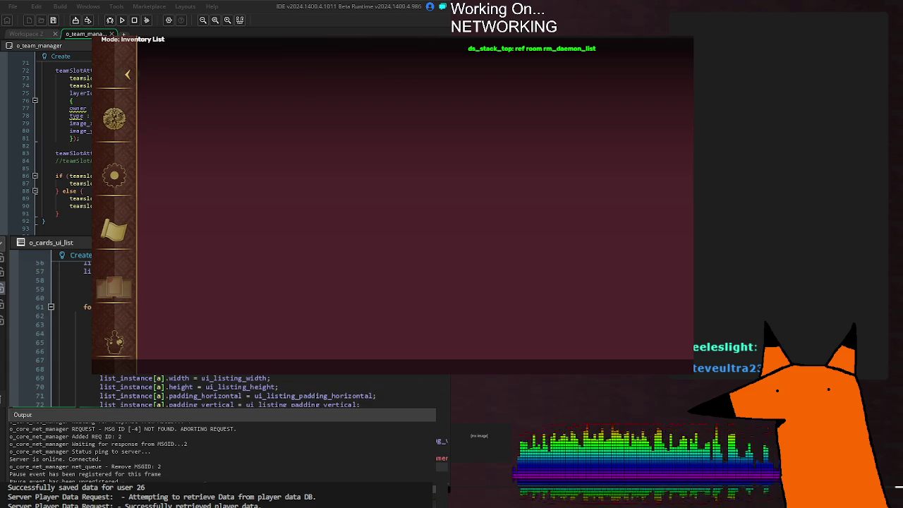
scroll(292, 404, up, 15)
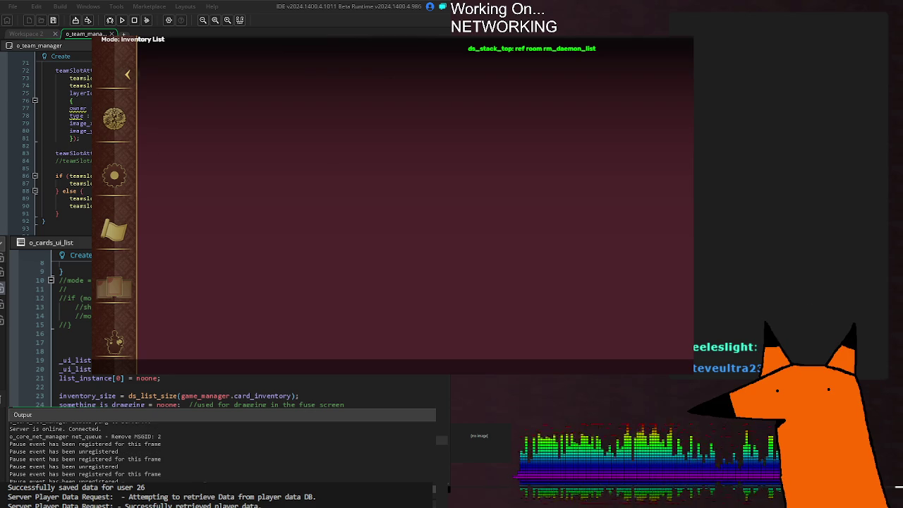
scroll(71, 324, up, 3)
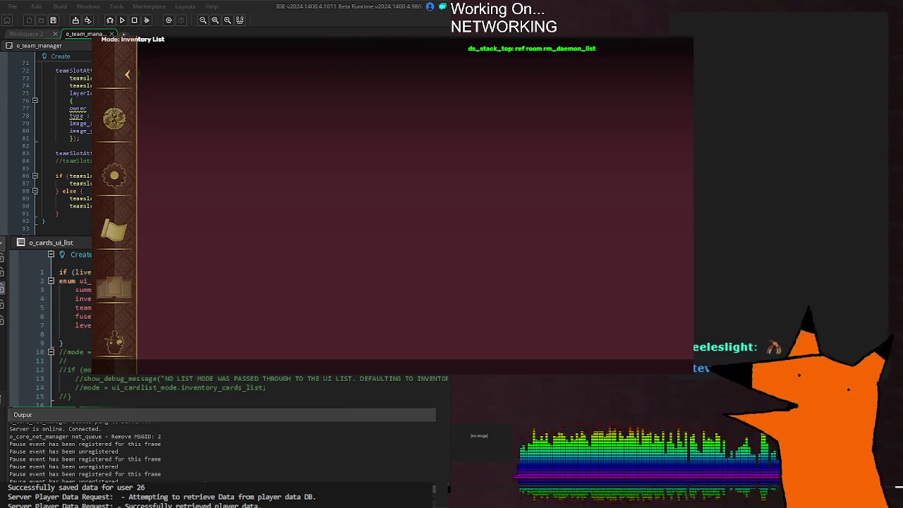
key(F5)
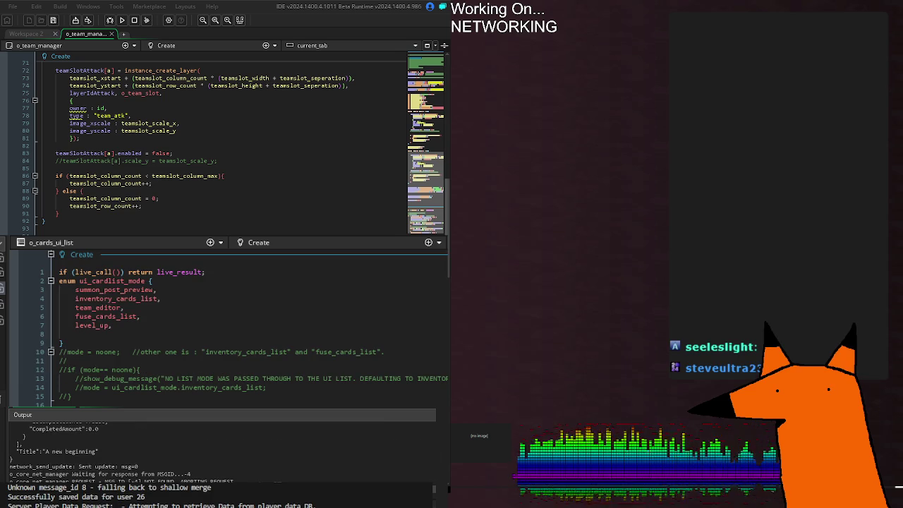
Step: Check the runtime error, dismiss it, and add the missing } to the commented block on line 15
mouse_move(312, 343)
mouse_down()
mouse_move(32, 343)
mouse_move(467, 347)
mouse_up()
click(276, 398)
scroll(277, 399, down, 5)
scroll(277, 403, up, 5)
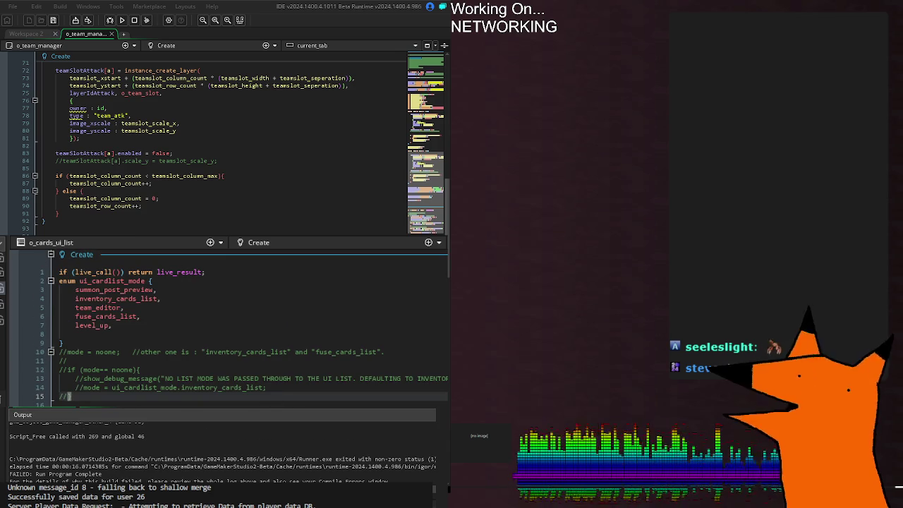
text(})
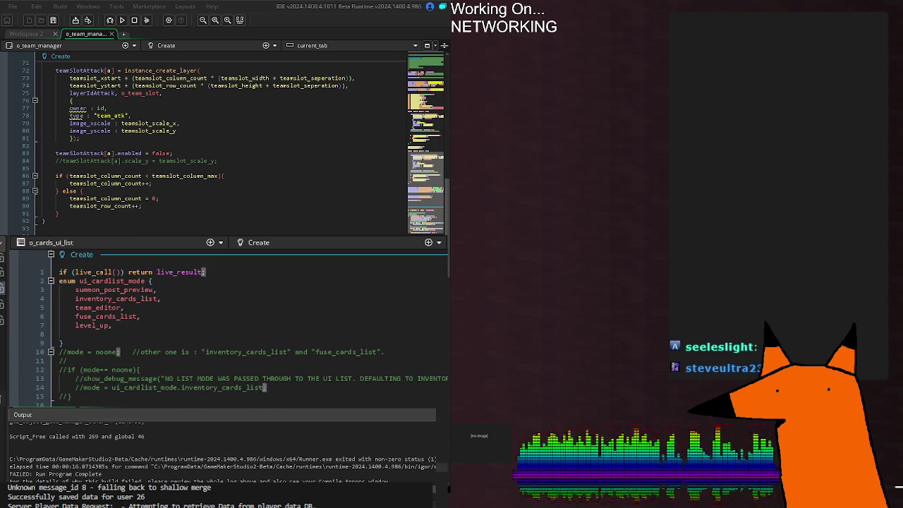
Step: Scroll down to the inventory case settings in the card-list code
scroll(269, 399, down, 2)
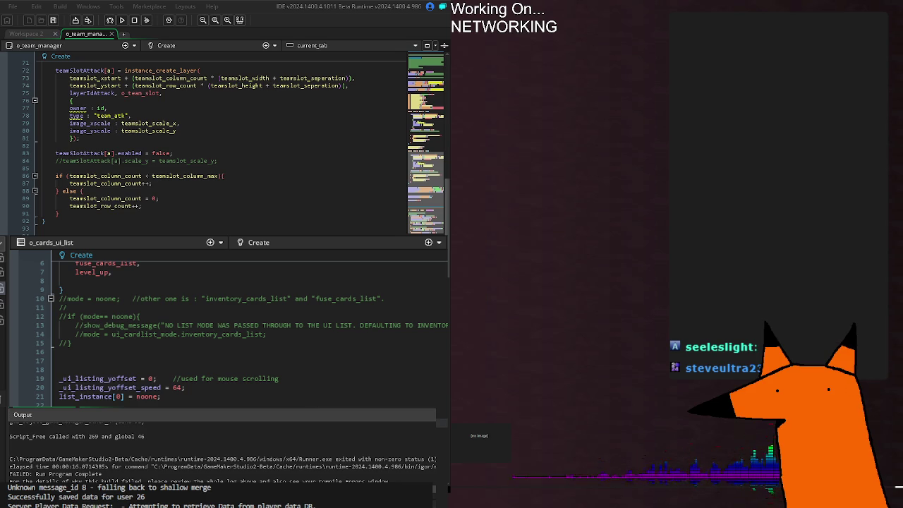
scroll(226, 328, down, 6)
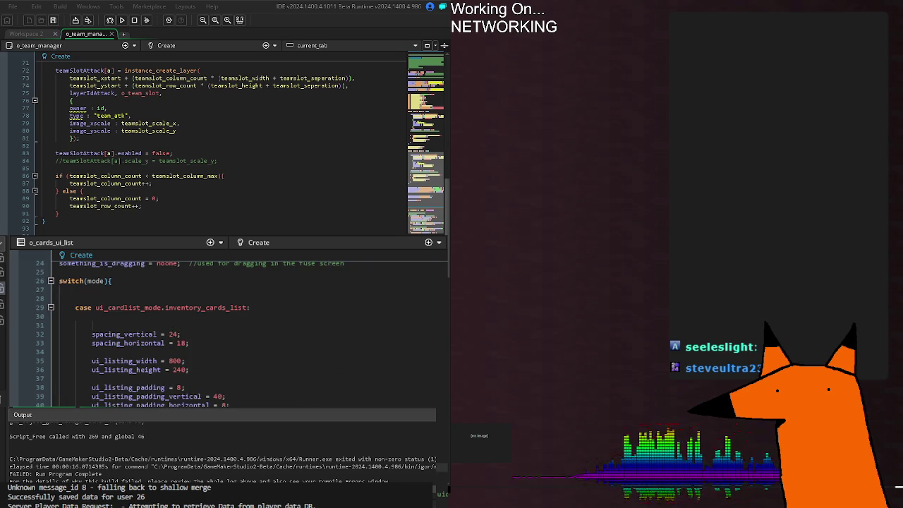
scroll(226, 328, up, 6)
scroll(243, 326, up, 2)
scroll(242, 326, down, 2)
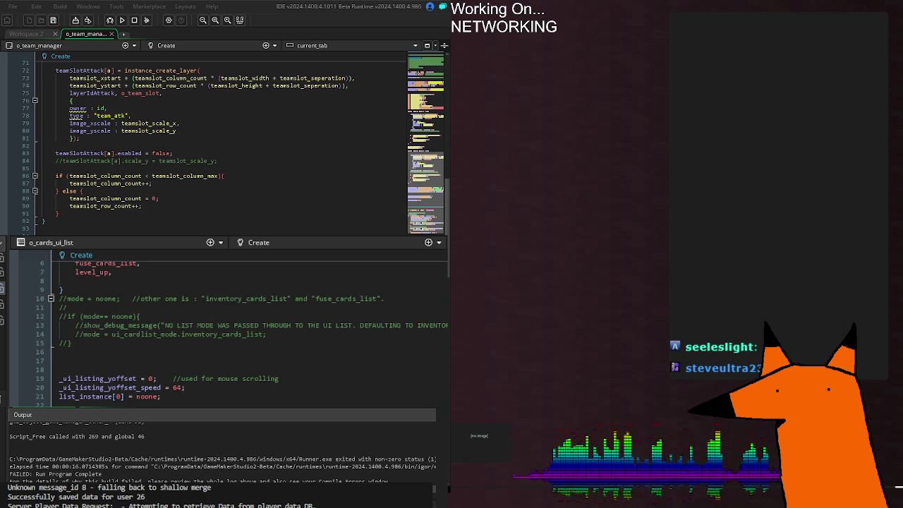
scroll(224, 329, down, 8)
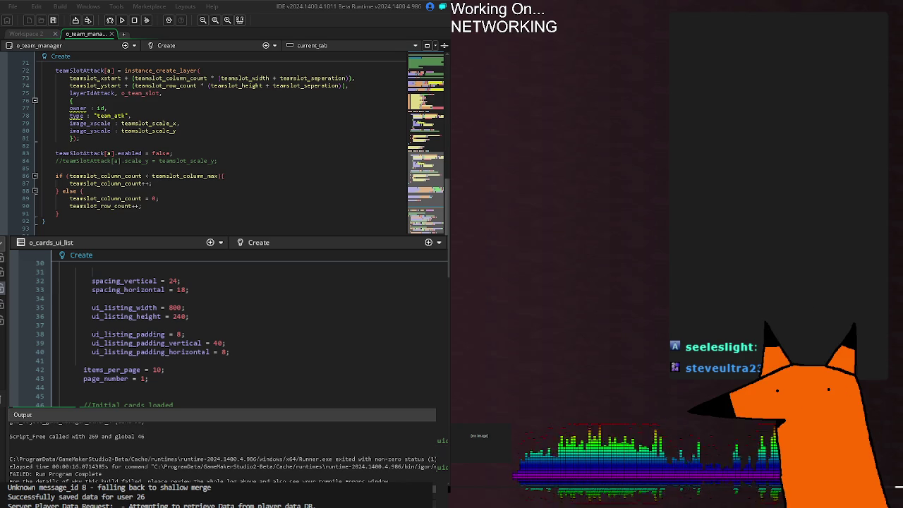
Step: Comment out the initial-cards loading loop on lines 47–51 with Ctrl+K
scroll(226, 332, up, 8)
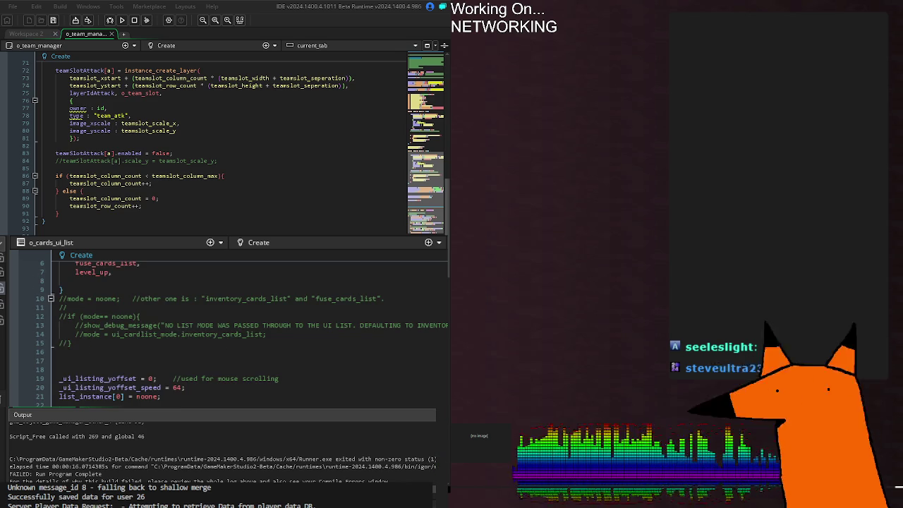
scroll(226, 332, down, 12)
double_click(189, 308)
scroll(225, 332, up, 2)
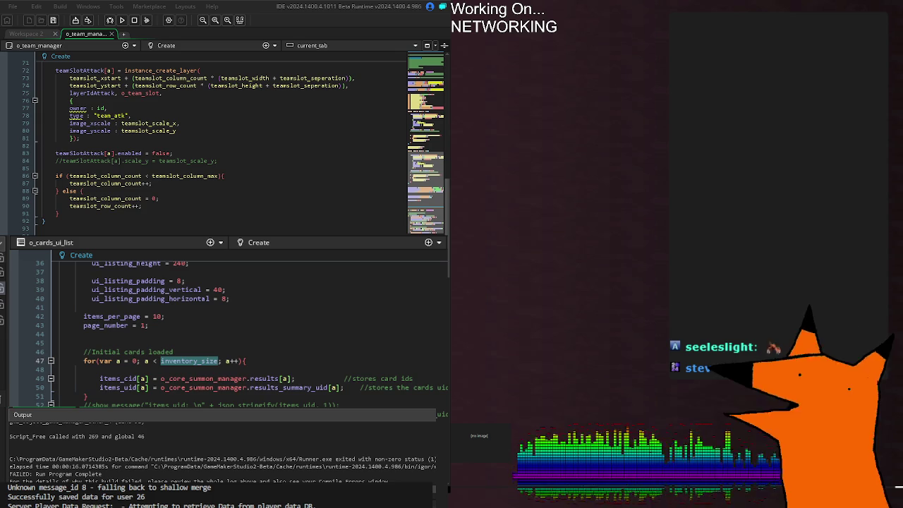
mouse_move(87, 396)
mouse_down()
mouse_move(67, 351)
mouse_move(59, 360)
mouse_up()
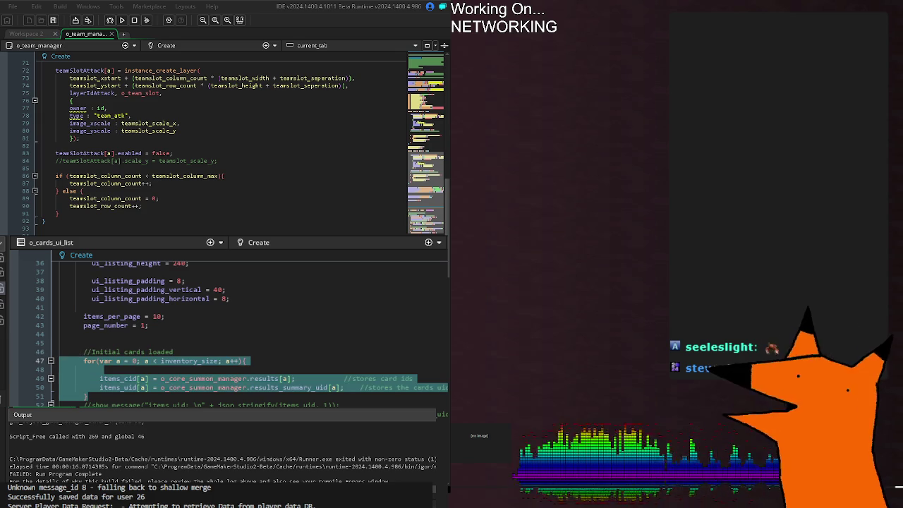
key(ctrl+k)
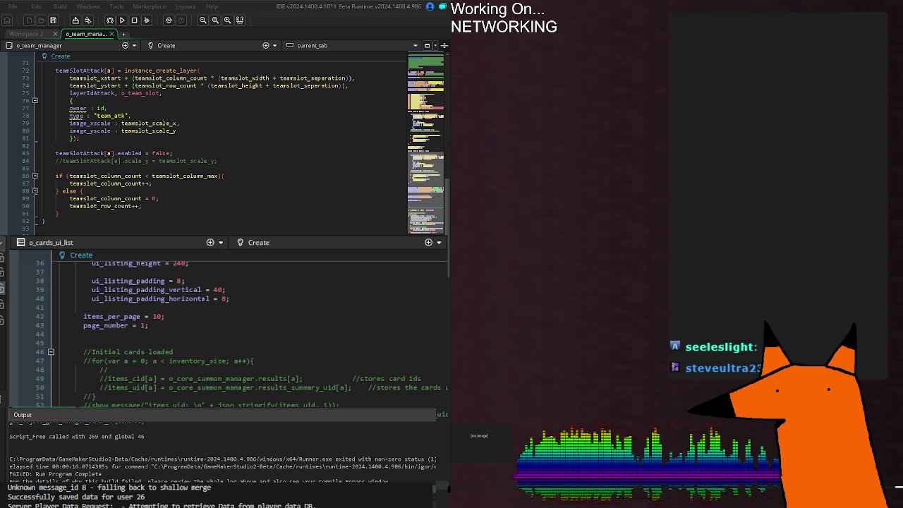
Step: Inspect inventory_size and the instance_create_depth call, then switch to the room editor
double_click(197, 360)
click(196, 361)
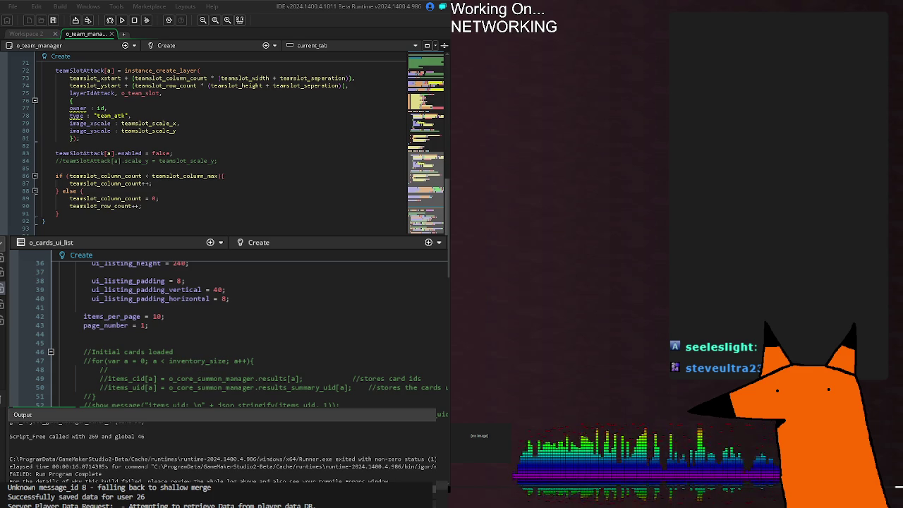
scroll(226, 324, down, 3)
scroll(226, 324, up, 3)
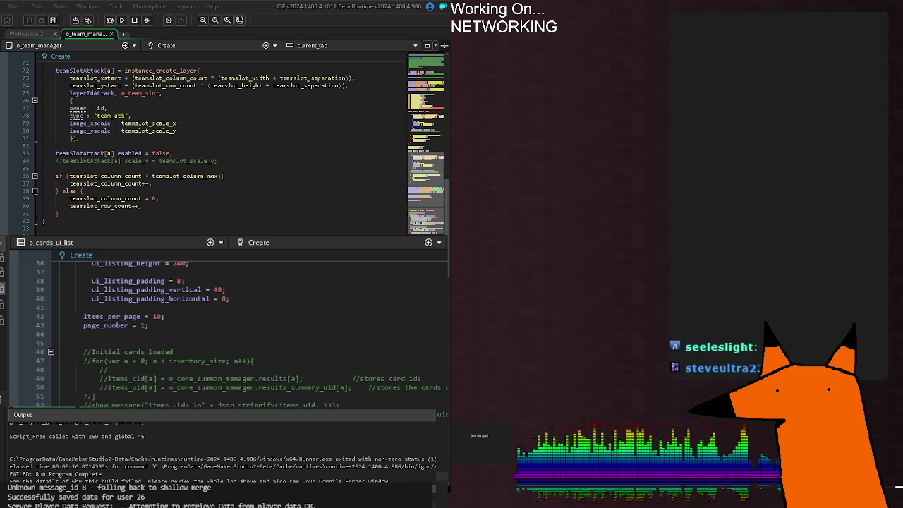
scroll(226, 332, down, 4)
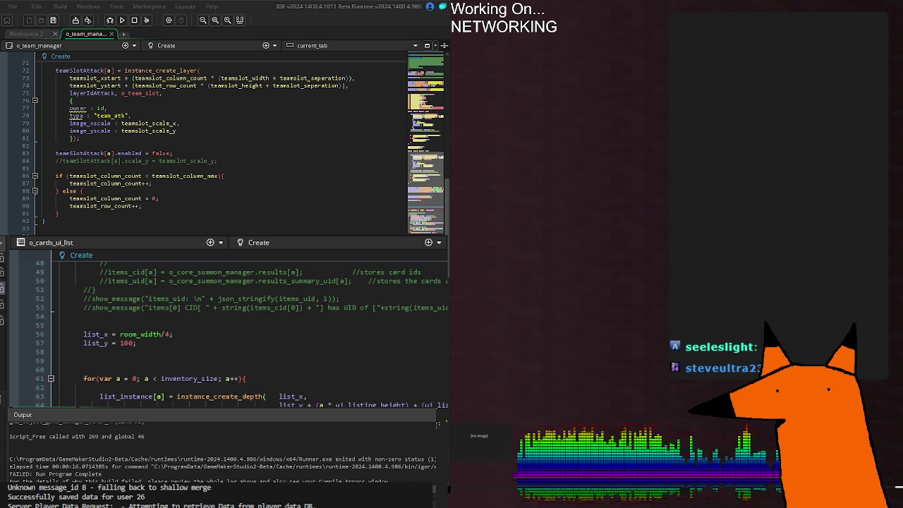
double_click(219, 396)
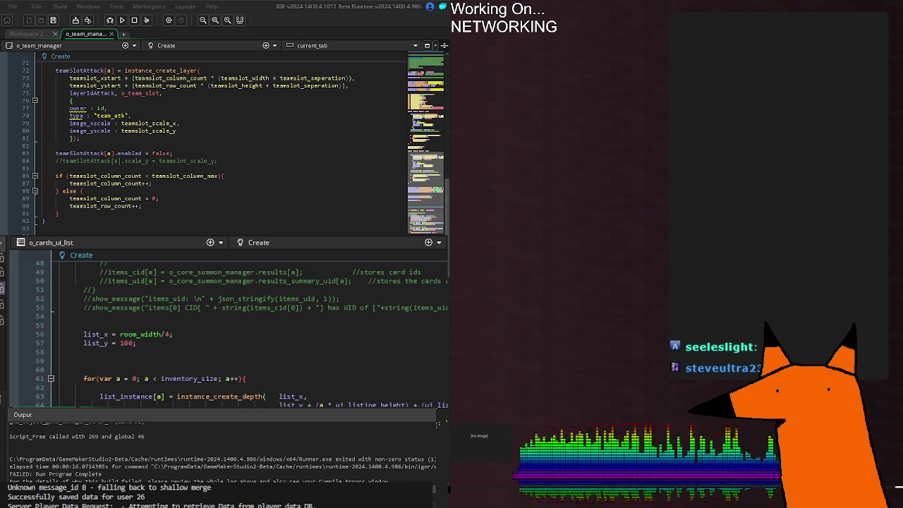
scroll(226, 332, down, 4)
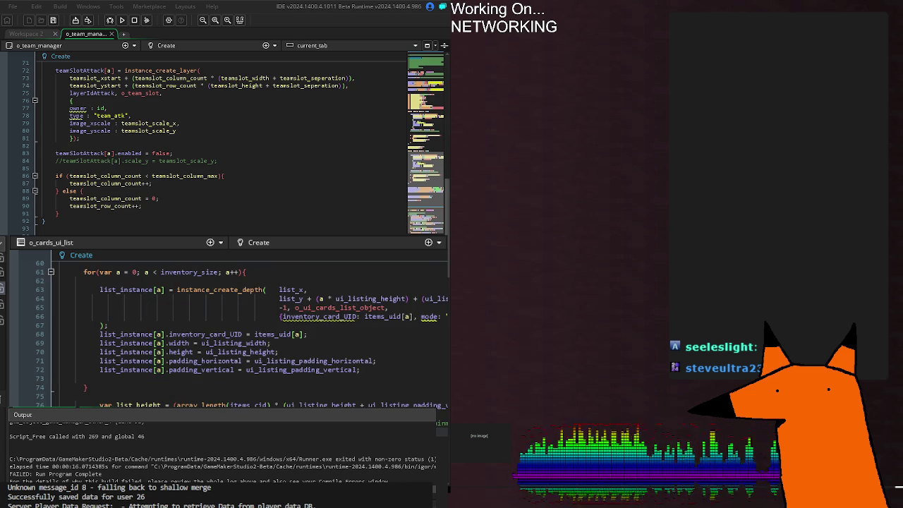
scroll(226, 331, up, 10)
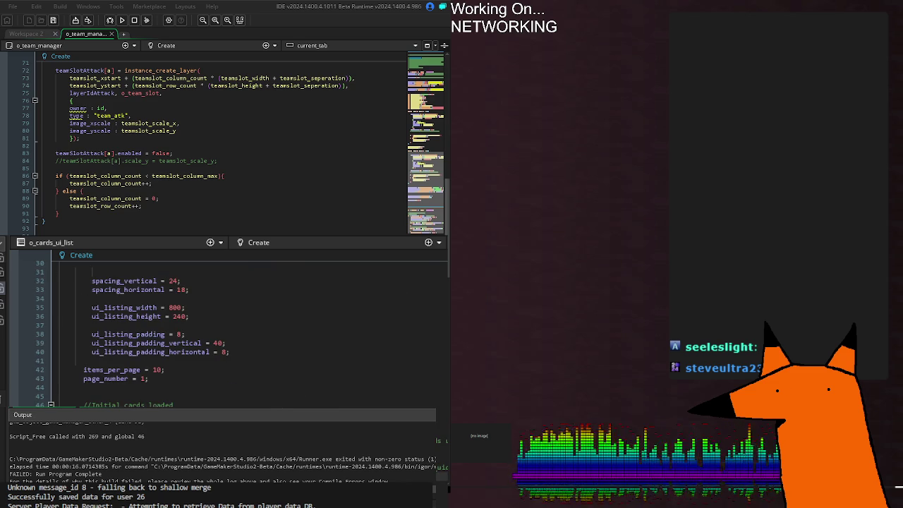
key(ctrl+Tab)
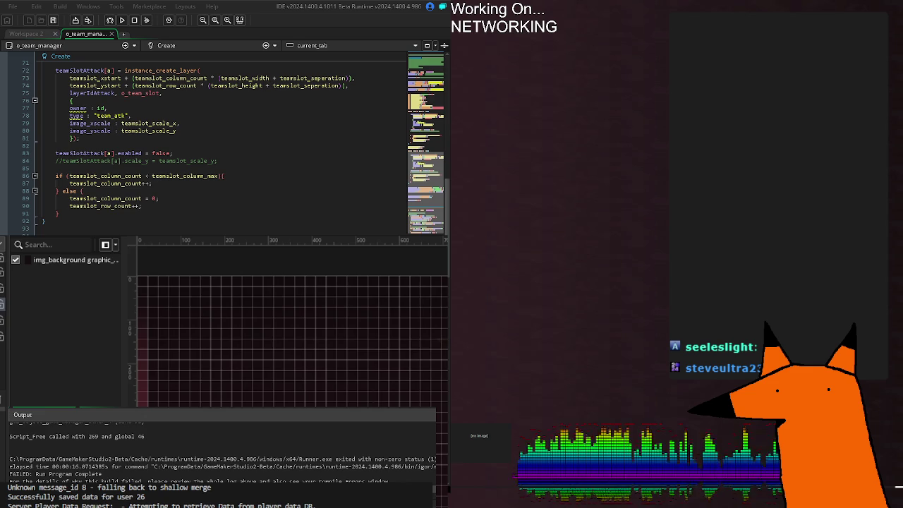
Step: Cycle through the open editors via o_ui_navbar's Create code to game_manager's Room Start event
key(ctrl+Tab)
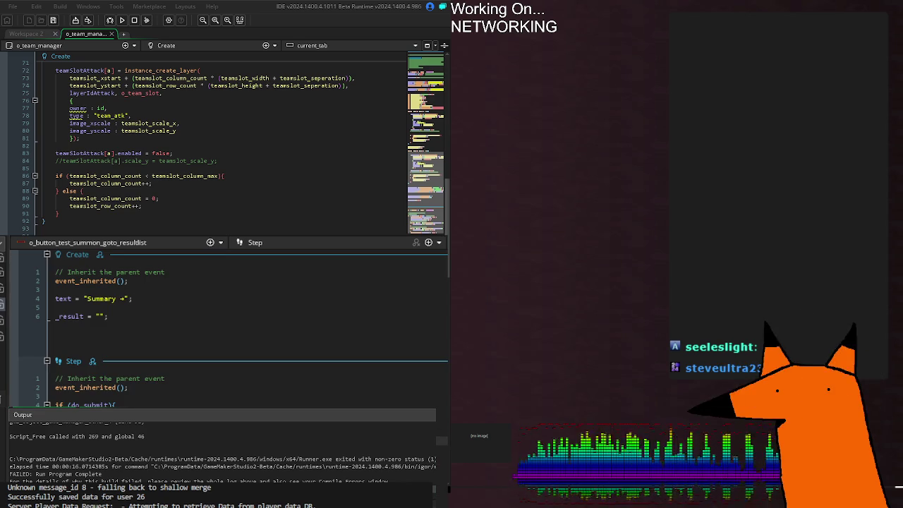
key(ctrl+Tab)
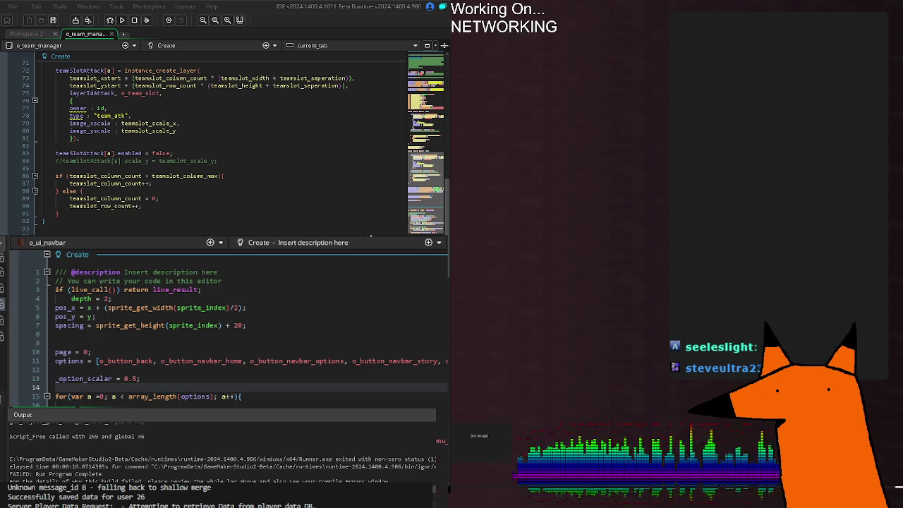
click(292, 406)
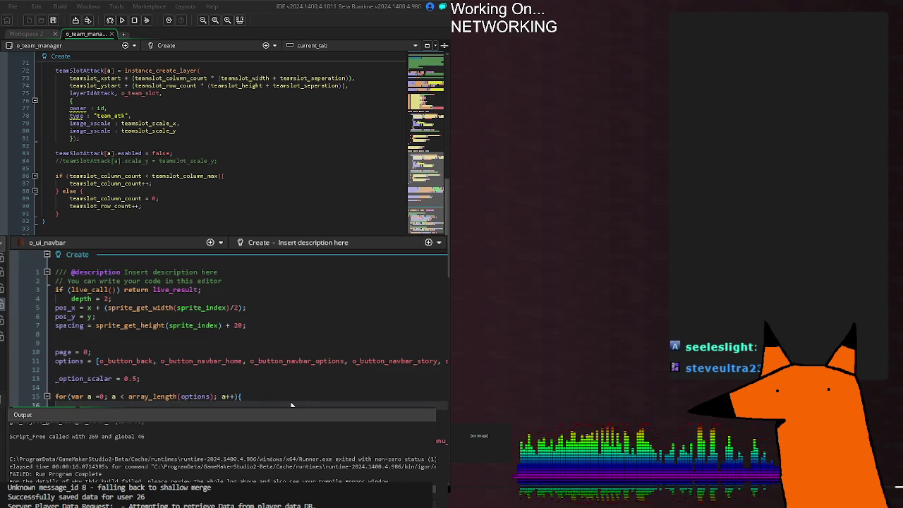
key(ctrl+v)
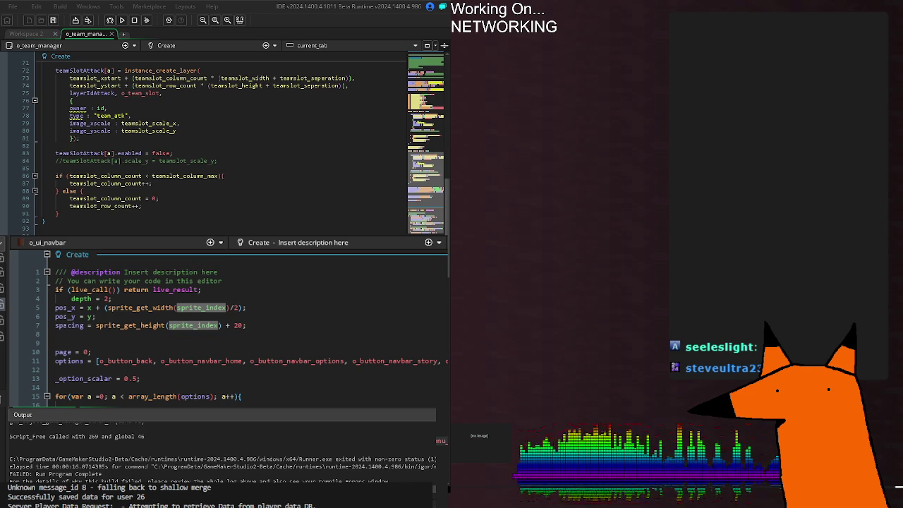
key(ctrl+Tab)
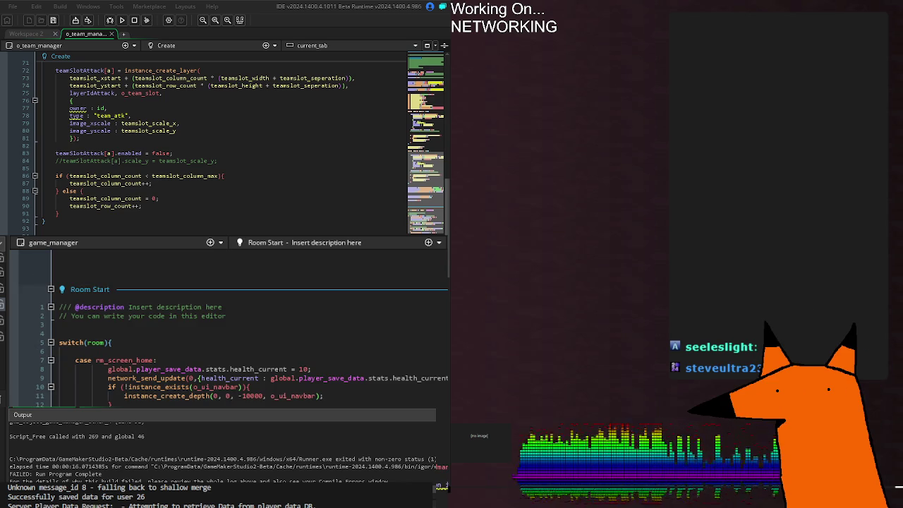
Step: Open game_manager's Create event at the top and browse its item functions
key(ctrl+Tab)
key(ctrl+Tab)
key(ctrl+Tab)
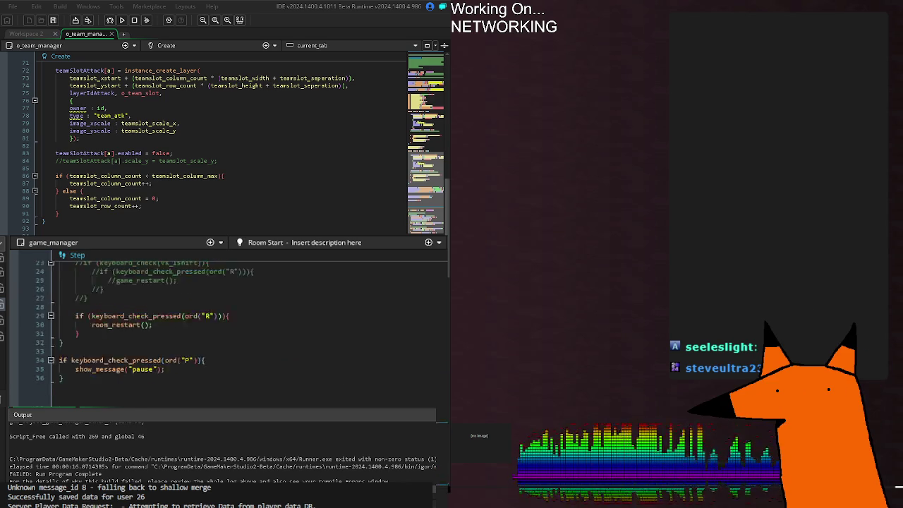
key(ctrl+Home)
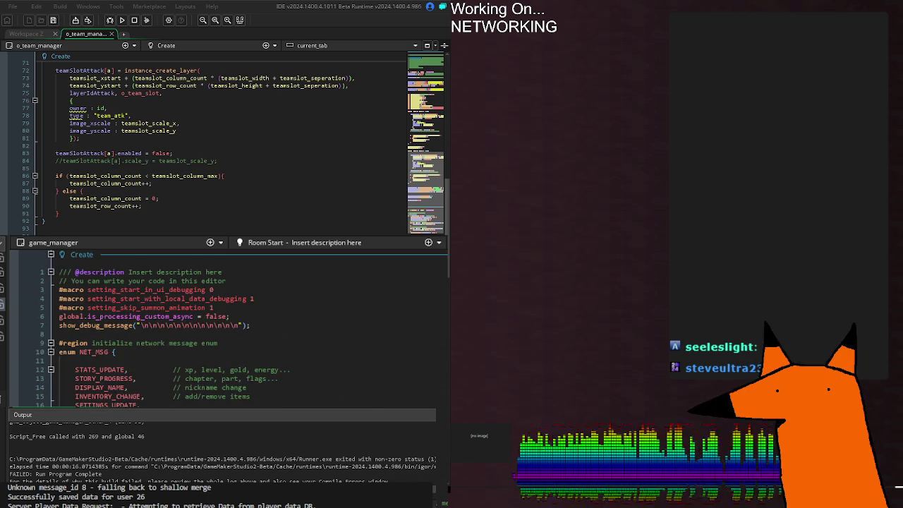
scroll(226, 332, down, 20)
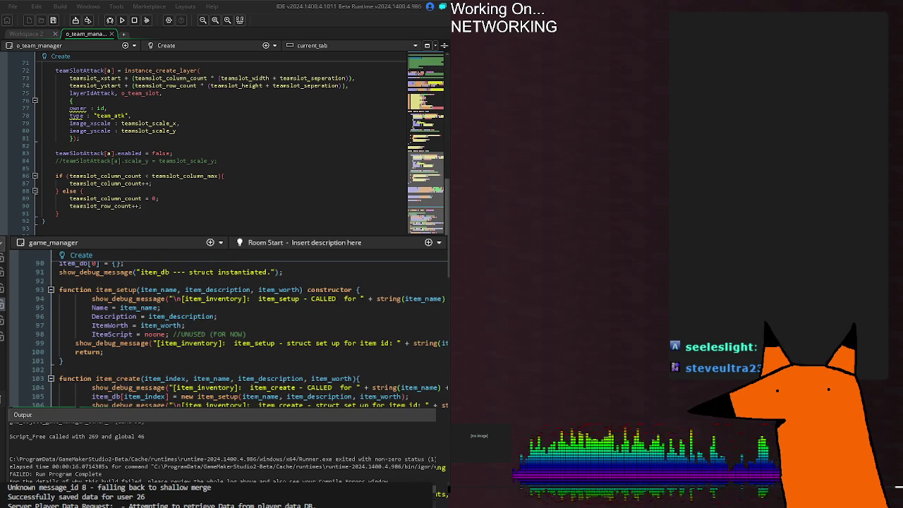
scroll(226, 332, down, 14)
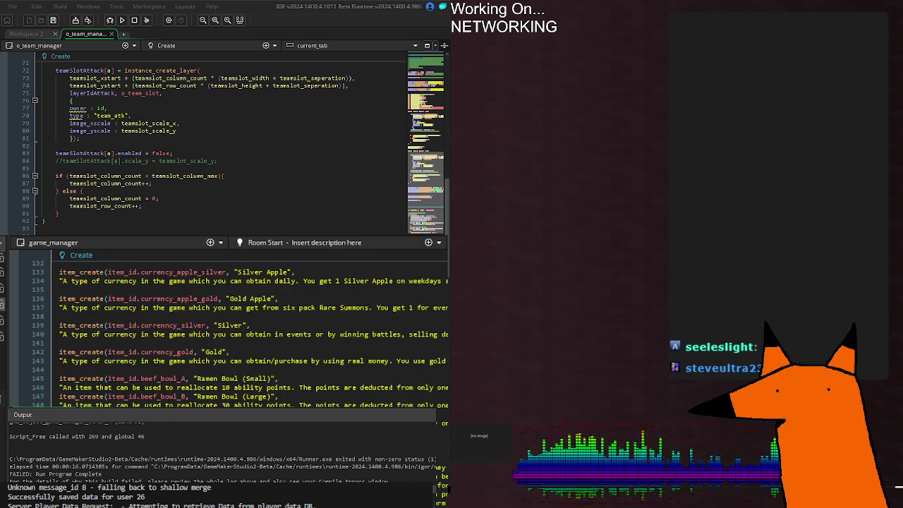
scroll(226, 331, down, 12)
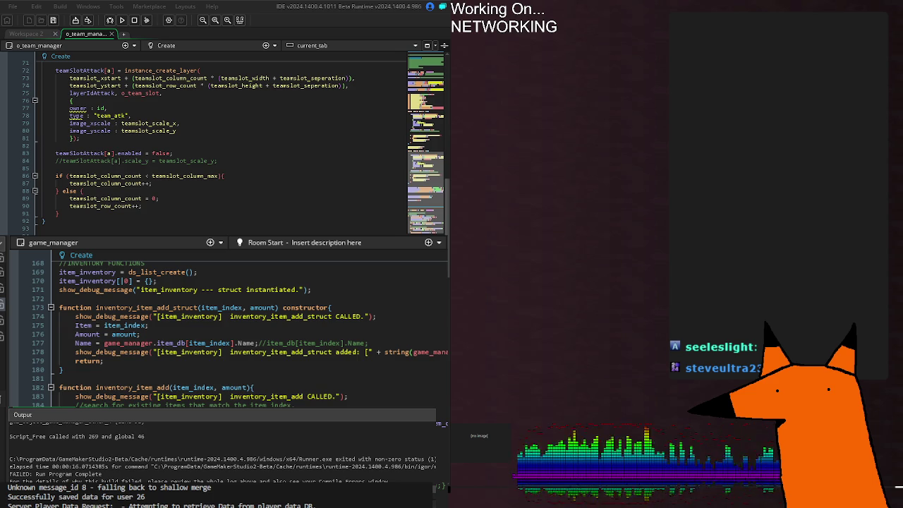
scroll(225, 332, up, 10)
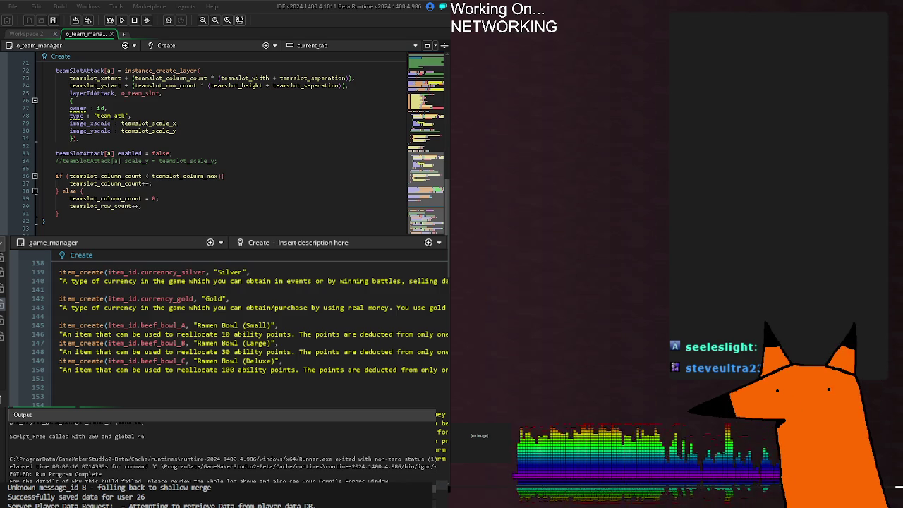
Step: Scroll through the inventory functions down to the pity(rotation) function
scroll(247, 325, down, 20)
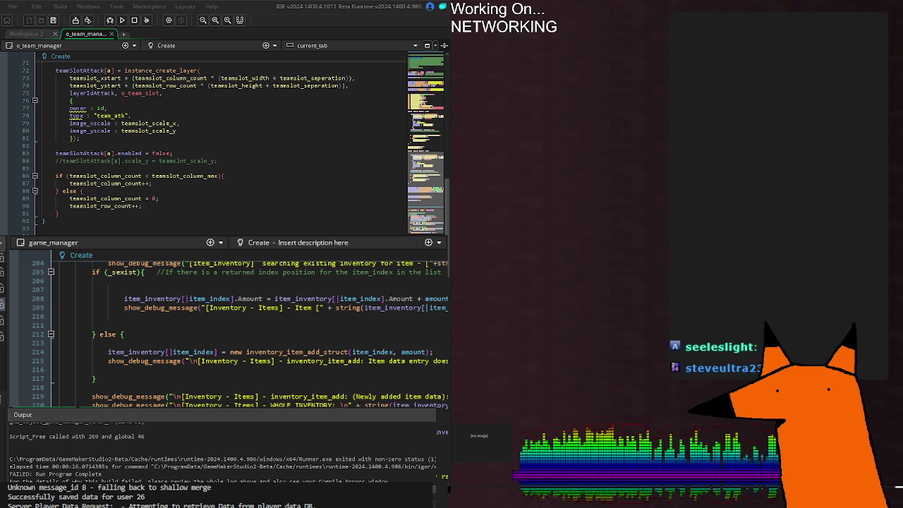
scroll(233, 324, down, 6)
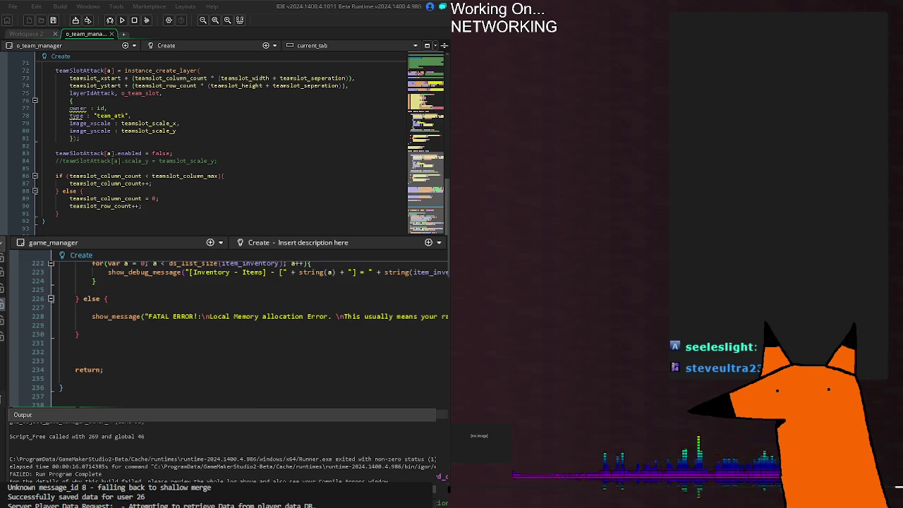
scroll(233, 324, down, 2)
scroll(233, 325, down, 11)
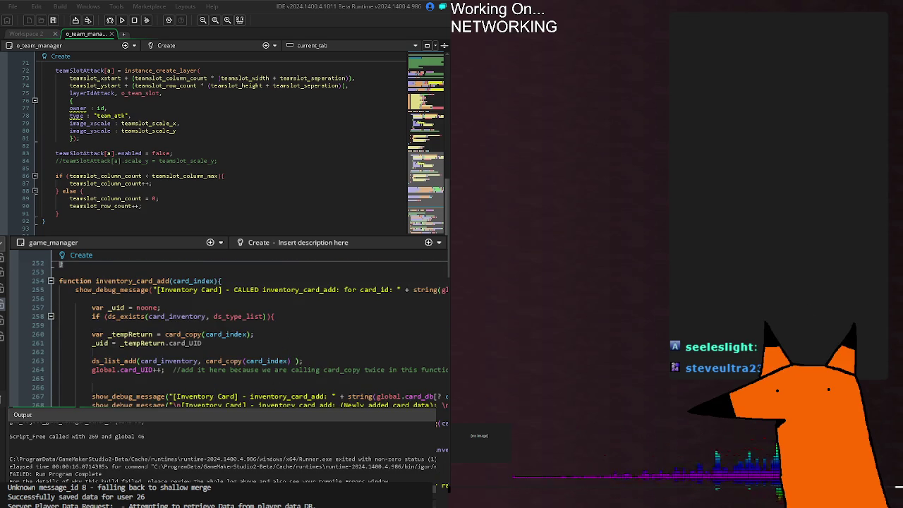
scroll(233, 325, up, 9)
scroll(233, 324, down, 10)
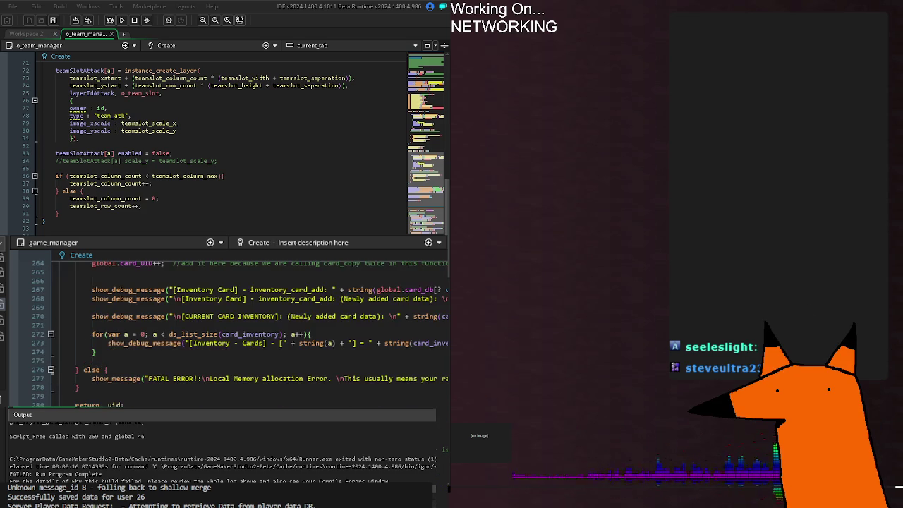
scroll(233, 325, down, 10)
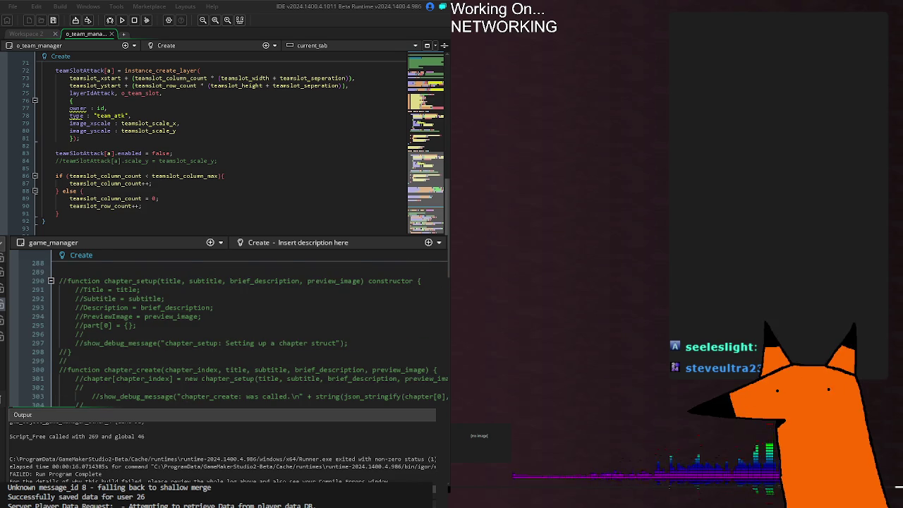
scroll(233, 325, down, 4)
scroll(294, 402, down, 5)
scroll(294, 403, up, 9)
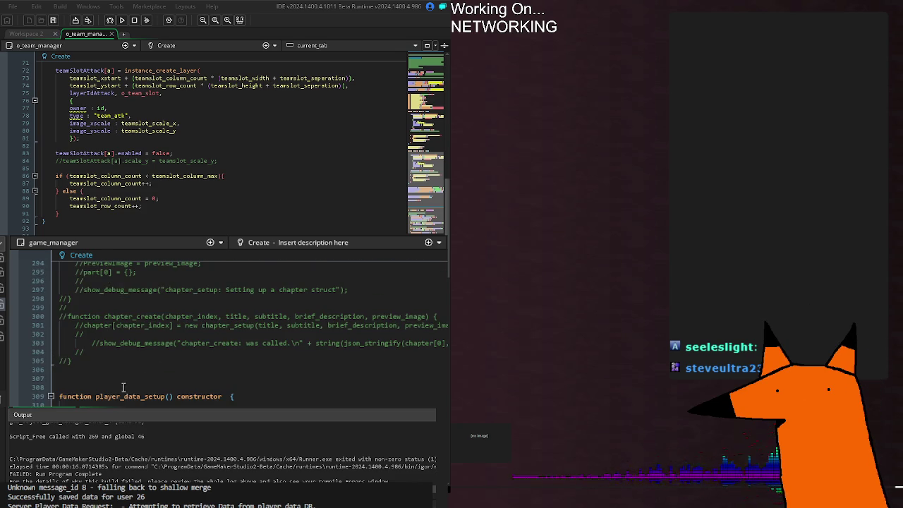
scroll(294, 402, down, 14)
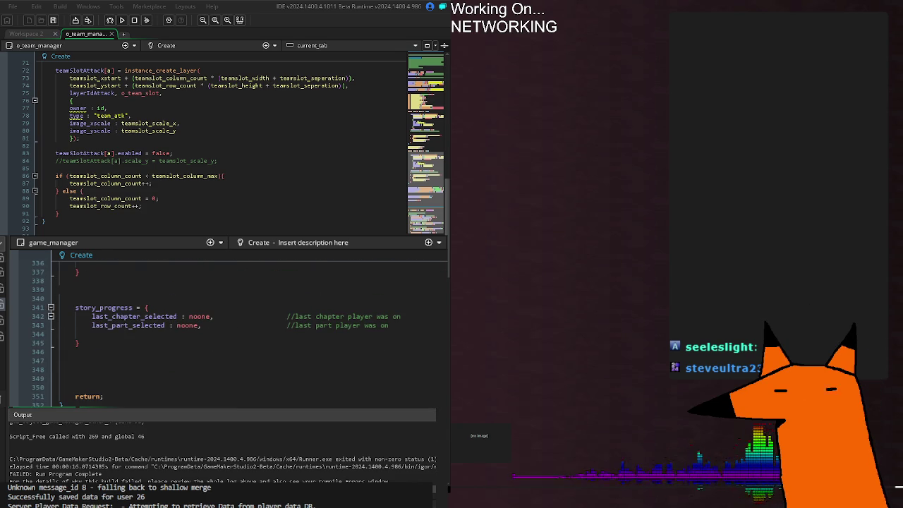
scroll(233, 332, down, 6)
scroll(226, 328, down, 14)
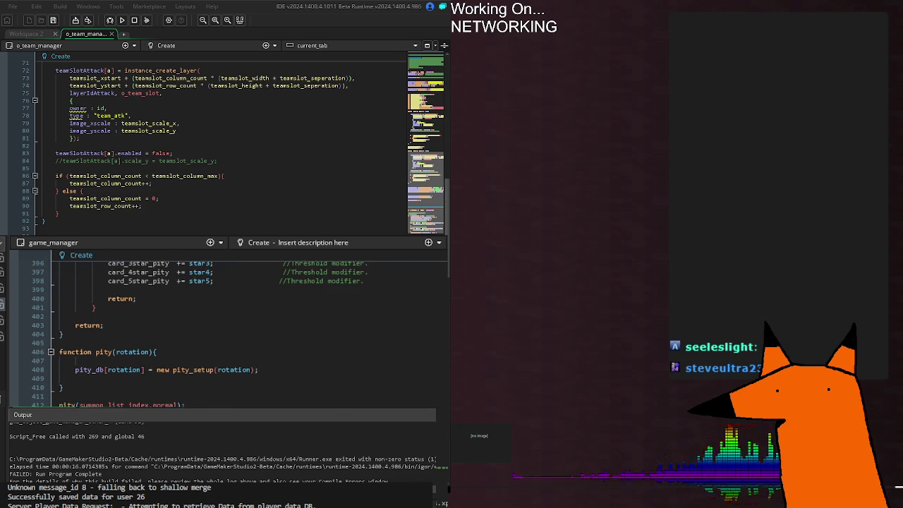